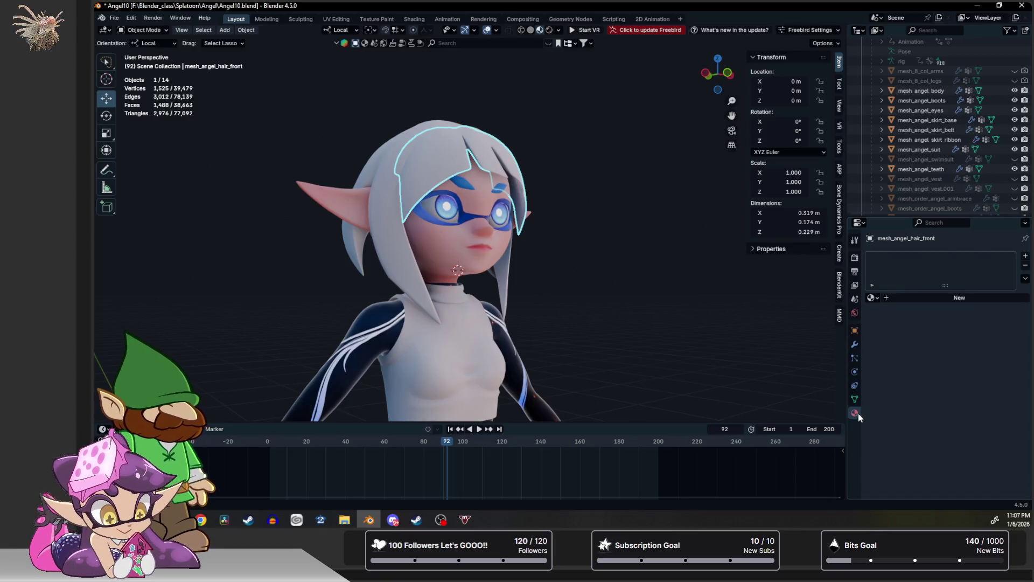
Assign the mat_angel_hair material to the front hair piece.
{"action": "left_click", "coordinate": [874, 298]}
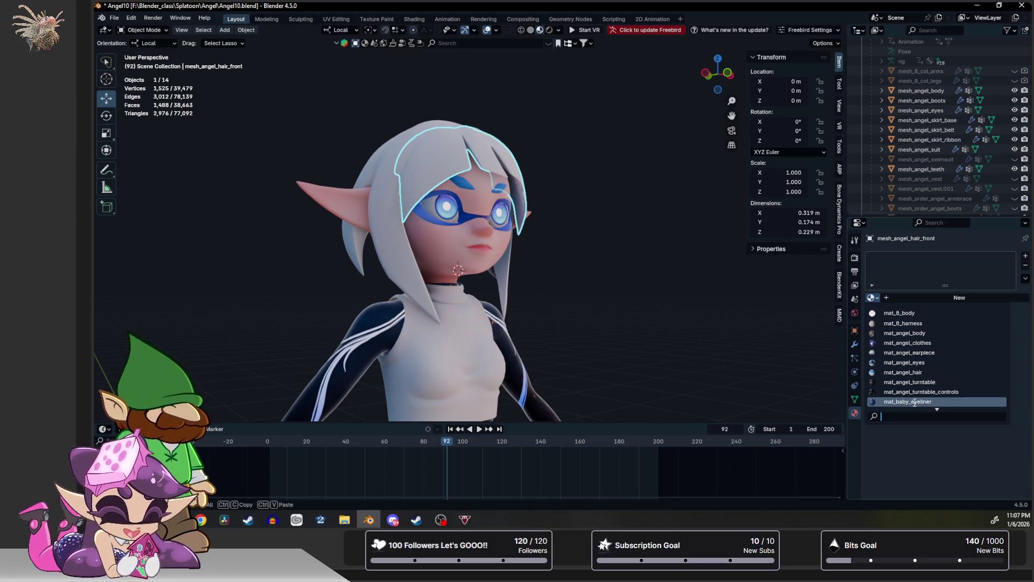
{"action": "scroll", "coordinate": [915, 398], "scroll_direction": "down", "scroll_amount": 6}
{"action": "scroll", "coordinate": [914, 398], "scroll_direction": "up", "scroll_amount": 6}
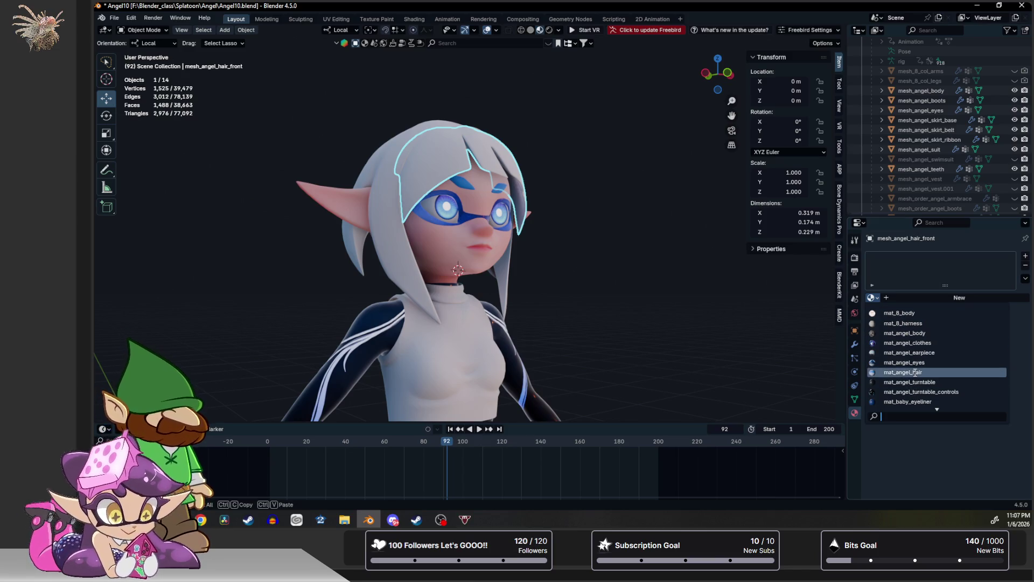
{"action": "left_click", "coordinate": [914, 372]}
Select the side hair piece and assign it mat_angel_hair.
{"action": "mouse_move", "coordinate": [625, 237]}
{"action": "middle_mouse_down"}
{"action": "mouse_move", "coordinate": [536, 229]}
{"action": "mouse_move", "coordinate": [482, 134]}
{"action": "mouse_move", "coordinate": [529, 150]}
{"action": "middle_mouse_up"}
{"action": "left_click", "coordinate": [483, 132]}
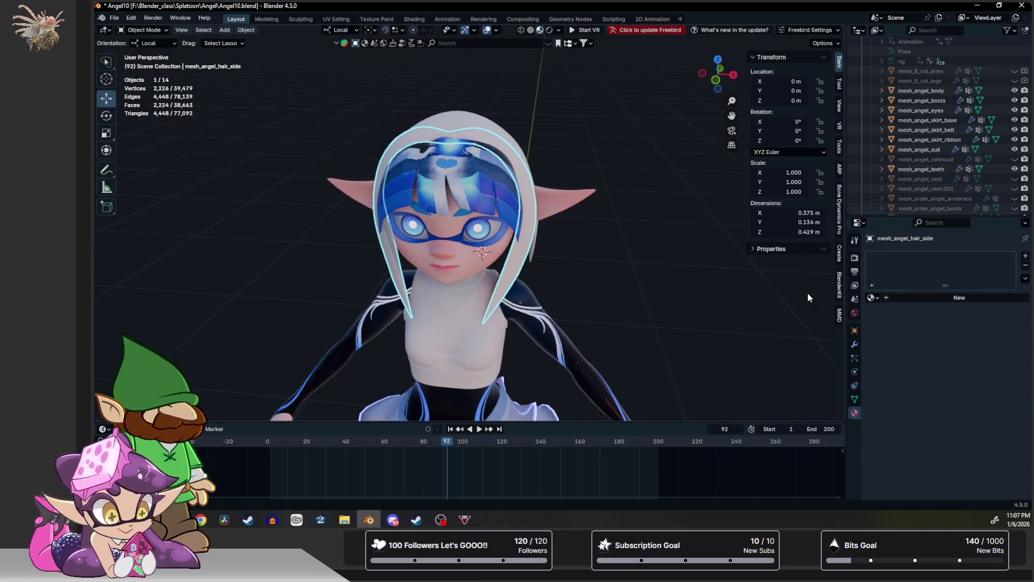
{"action": "left_click", "coordinate": [873, 298]}
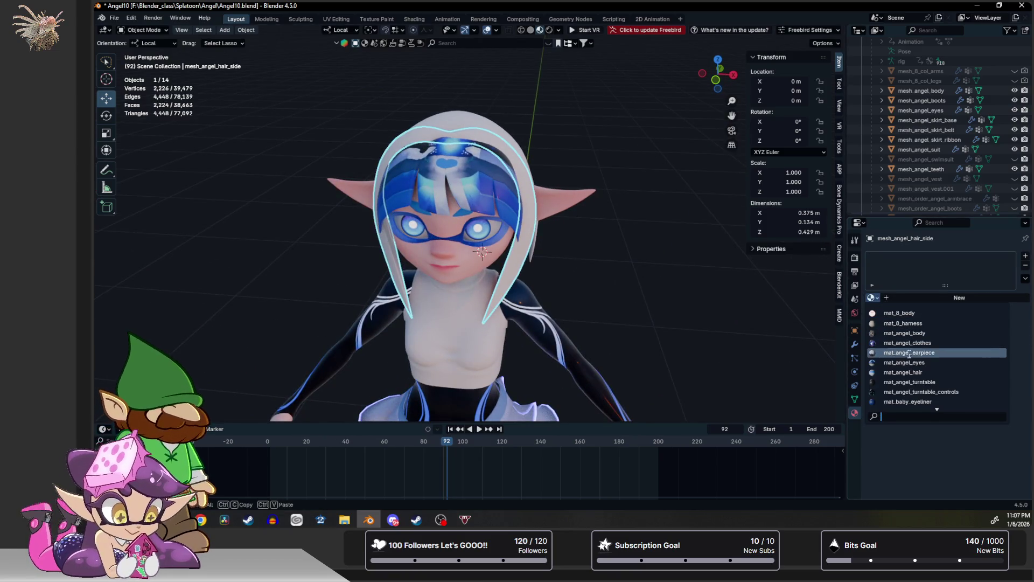
{"action": "left_click", "coordinate": [918, 373]}
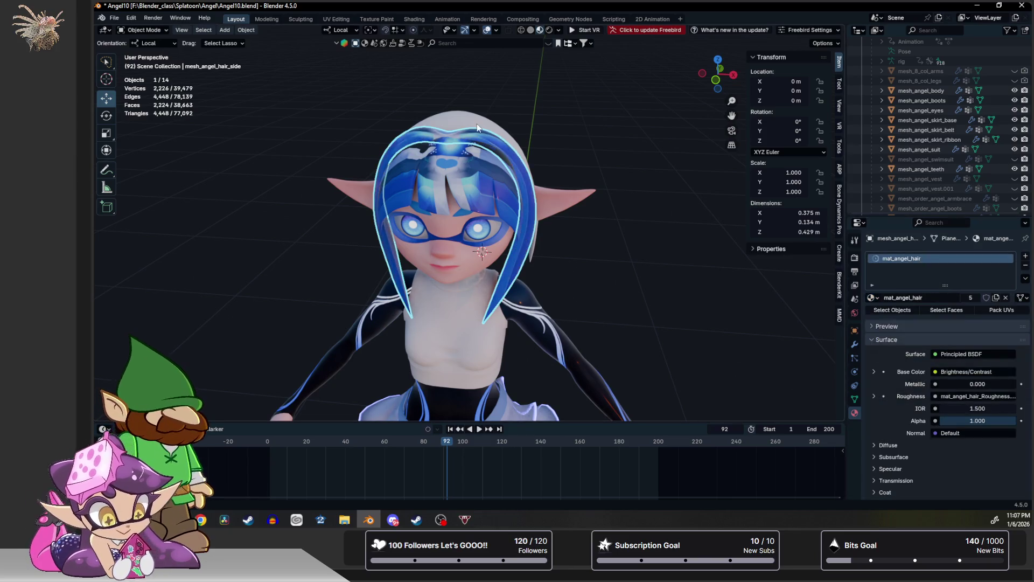
Give the back hair piece mat_angel_hair too, then deselect and view the head from the front.
{"action": "left_click", "coordinate": [463, 118]}
{"action": "left_click", "coordinate": [872, 297]}
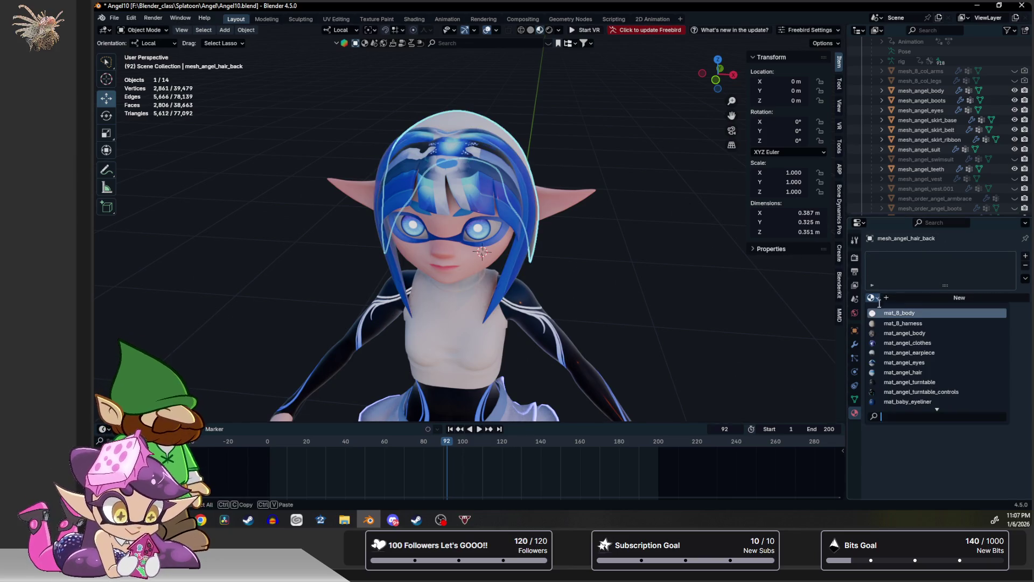
{"action": "left_click", "coordinate": [918, 372]}
{"action": "mouse_move", "coordinate": [621, 177]}
{"action": "middle_mouse_down"}
{"action": "mouse_move", "coordinate": [745, 142]}
{"action": "mouse_move", "coordinate": [684, 140]}
{"action": "mouse_move", "coordinate": [510, 170]}
{"action": "mouse_move", "coordinate": [545, 171]}
{"action": "mouse_move", "coordinate": [602, 121]}
{"action": "middle_mouse_up"}
{"action": "left_click", "coordinate": [602, 121]}
{"action": "mouse_move", "coordinate": [581, 157]}
{"action": "middle_mouse_down"}
{"action": "mouse_move", "coordinate": [608, 158]}
{"action": "mouse_move", "coordinate": [610, 129]}
{"action": "mouse_move", "coordinate": [614, 140]}
{"action": "mouse_move", "coordinate": [713, 156]}
{"action": "middle_mouse_up"}
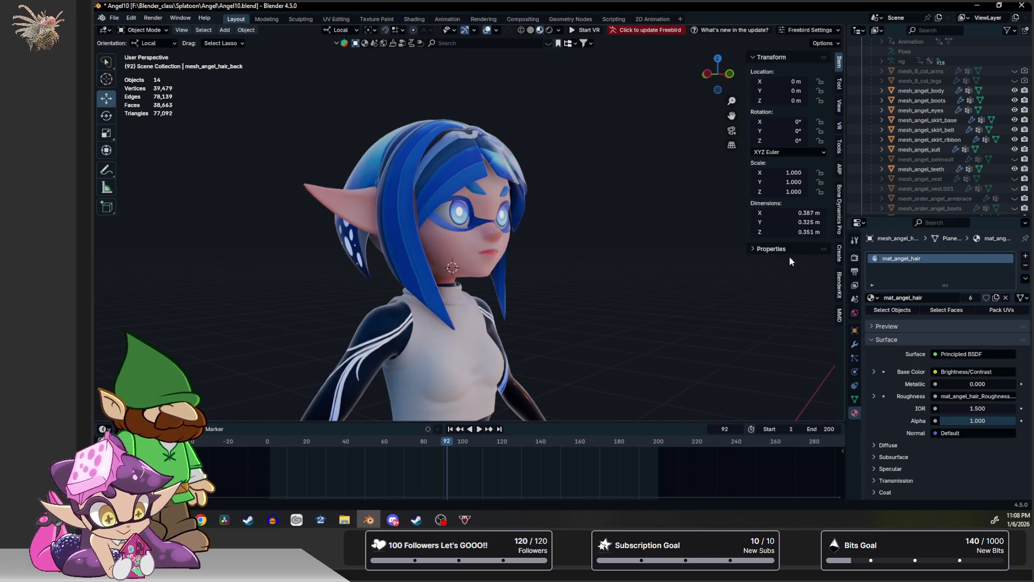
Enlarge the Outliner and toggle the turntable base and Octoshot gun visibility off again.
{"action": "left_click_drag", "start_coordinate": [931, 216], "coordinate": [940, 369]}
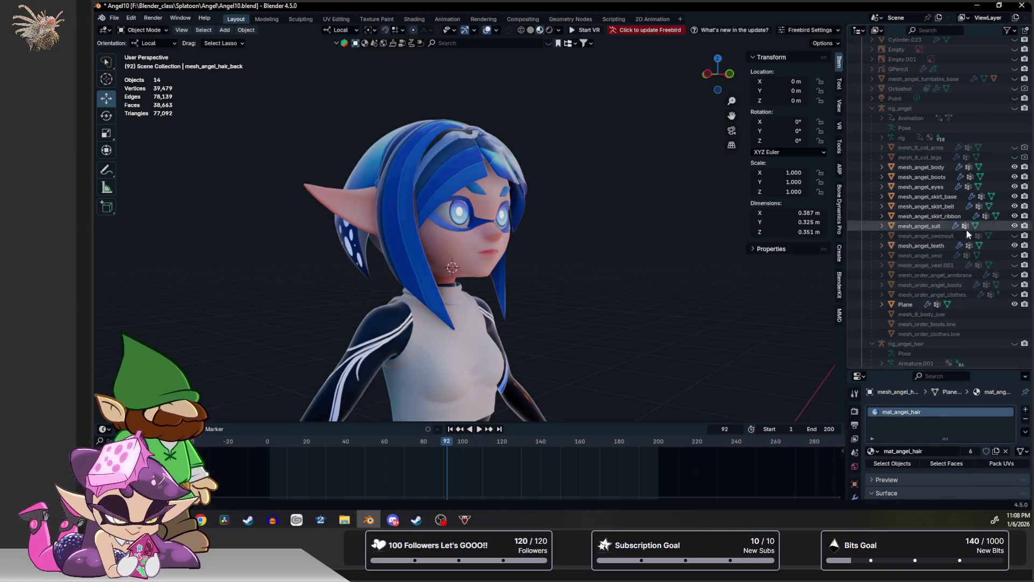
{"action": "scroll", "coordinate": [969, 243], "scroll_direction": "up", "scroll_amount": 3}
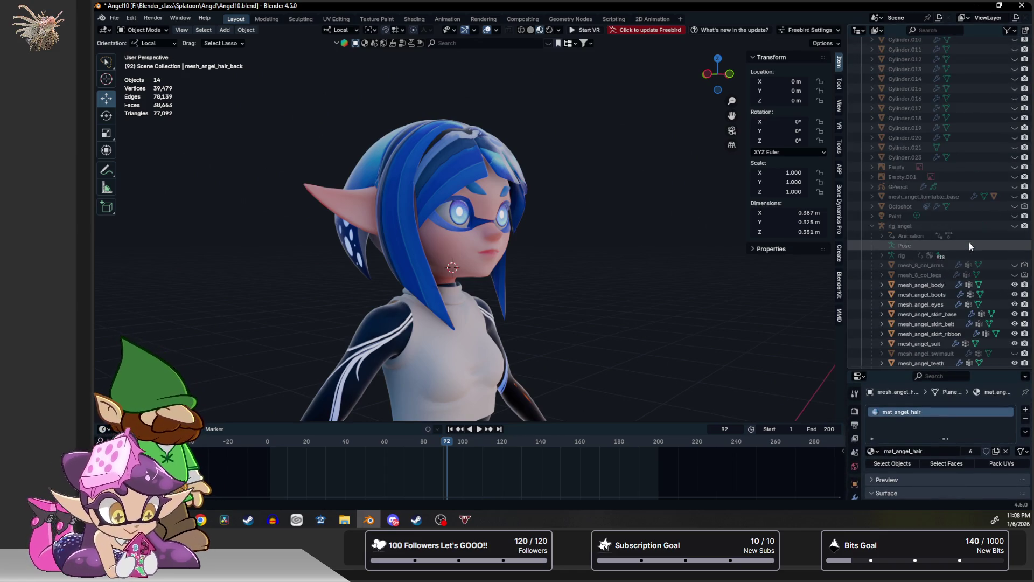
{"action": "left_click", "coordinate": [1015, 196]}
{"action": "middle_click_drag", "start_coordinate": [501, 214], "coordinate": [538, 216]}
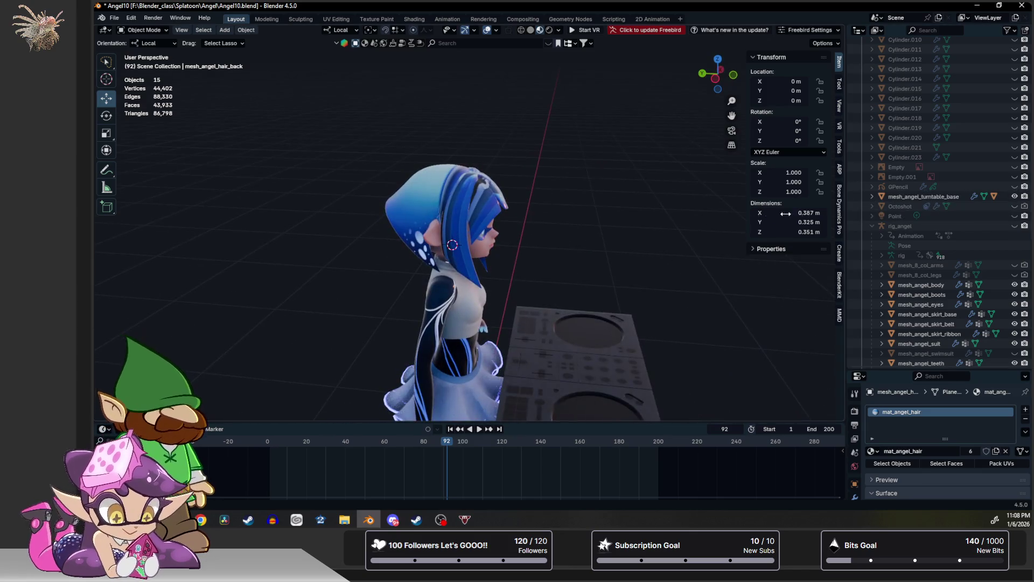
{"action": "left_click", "coordinate": [1015, 196]}
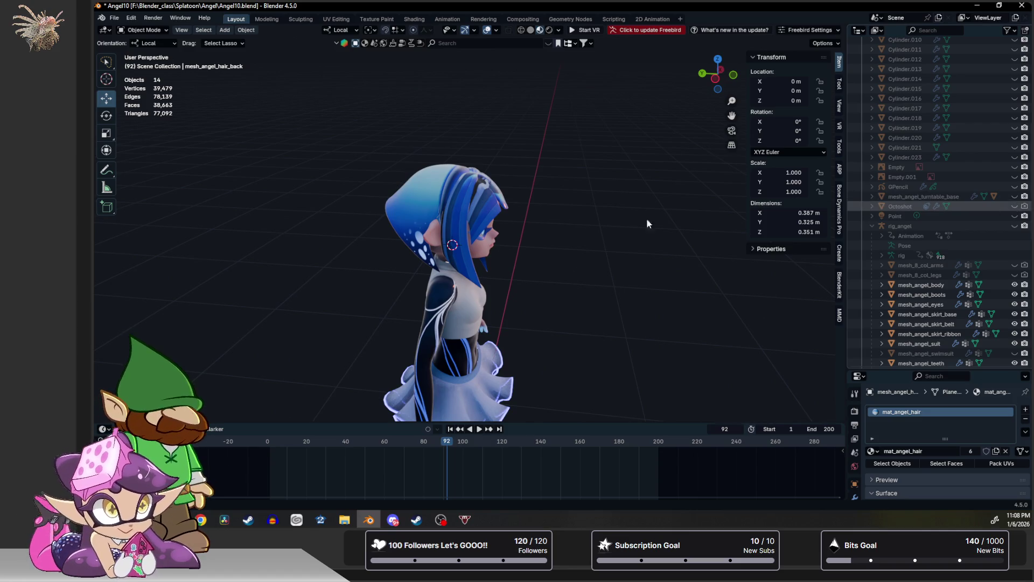
{"action": "mouse_move", "coordinate": [646, 223]}
{"action": "middle_mouse_down"}
{"action": "mouse_move", "coordinate": [473, 150]}
{"action": "mouse_move", "coordinate": [561, 190]}
{"action": "middle_mouse_up"}
{"action": "key", "text": "ctrl+z"}
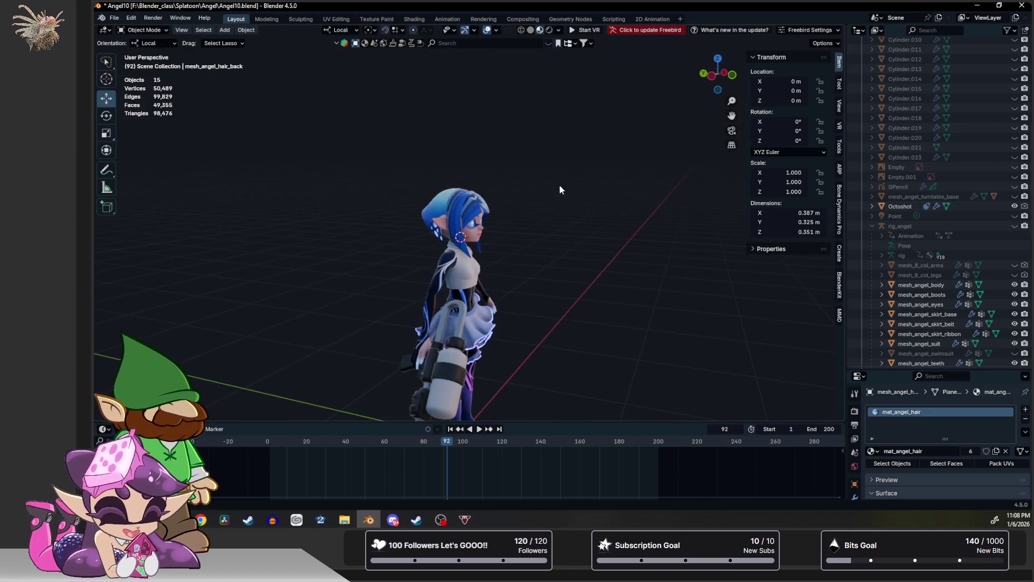
{"action": "left_click", "coordinate": [1015, 206]}
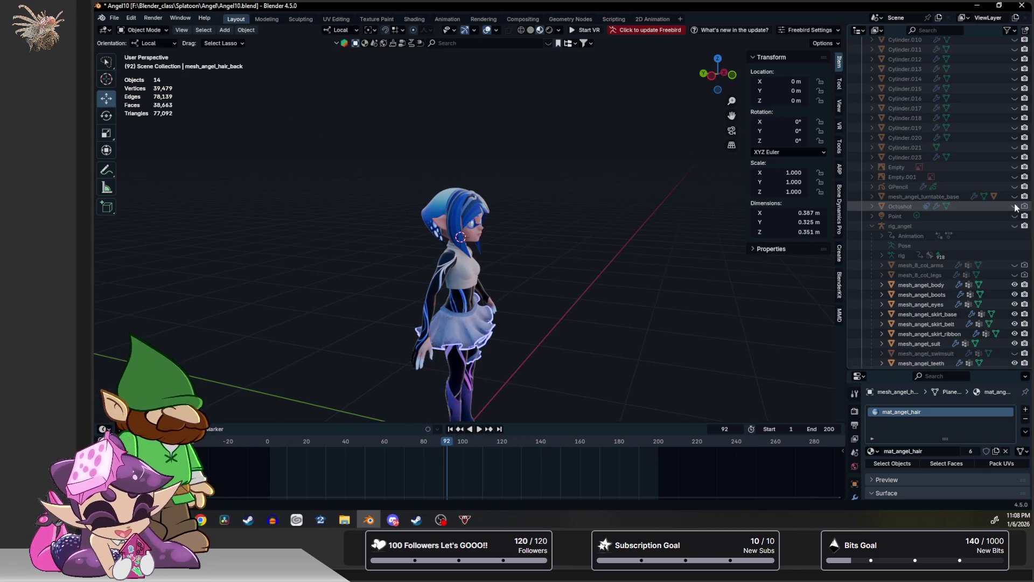
Unhide every object from Cylinder.023 up through Area.001 via their eye icons.
{"action": "scroll", "coordinate": [926, 190], "scroll_direction": "up", "scroll_amount": 5}
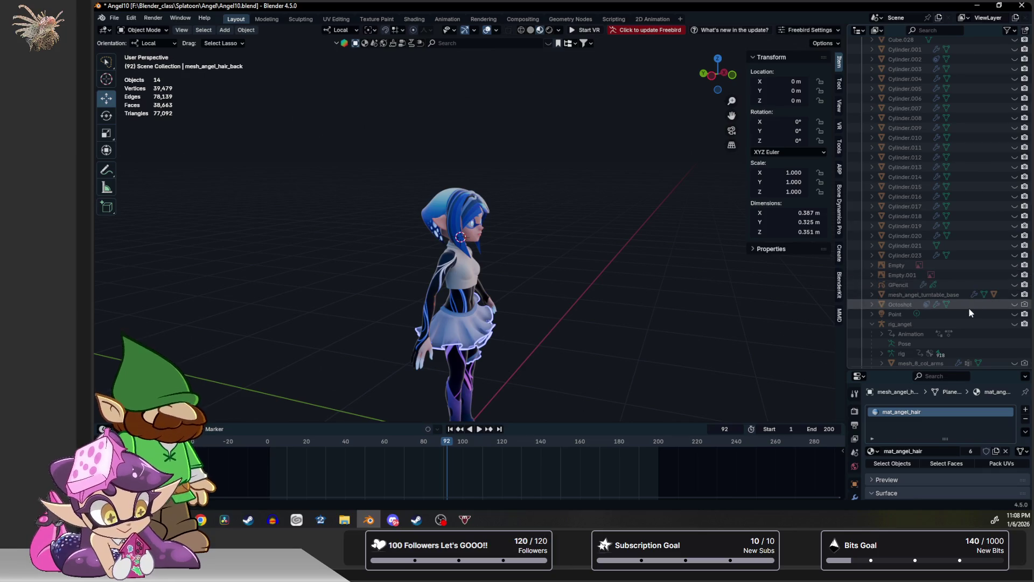
{"action": "scroll", "coordinate": [978, 303], "scroll_direction": "up", "scroll_amount": 1}
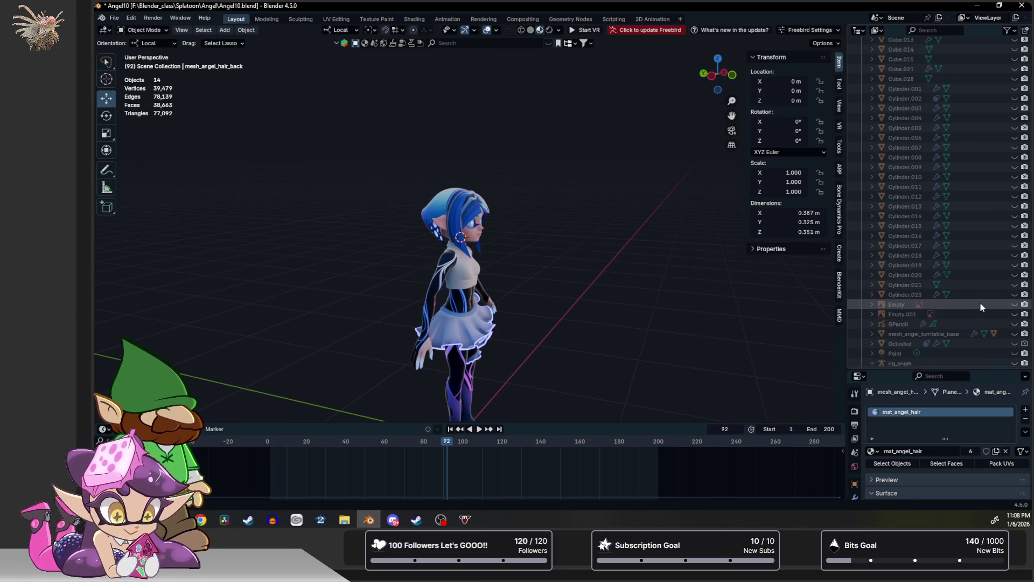
{"action": "scroll", "coordinate": [980, 302], "scroll_direction": "up", "scroll_amount": 1}
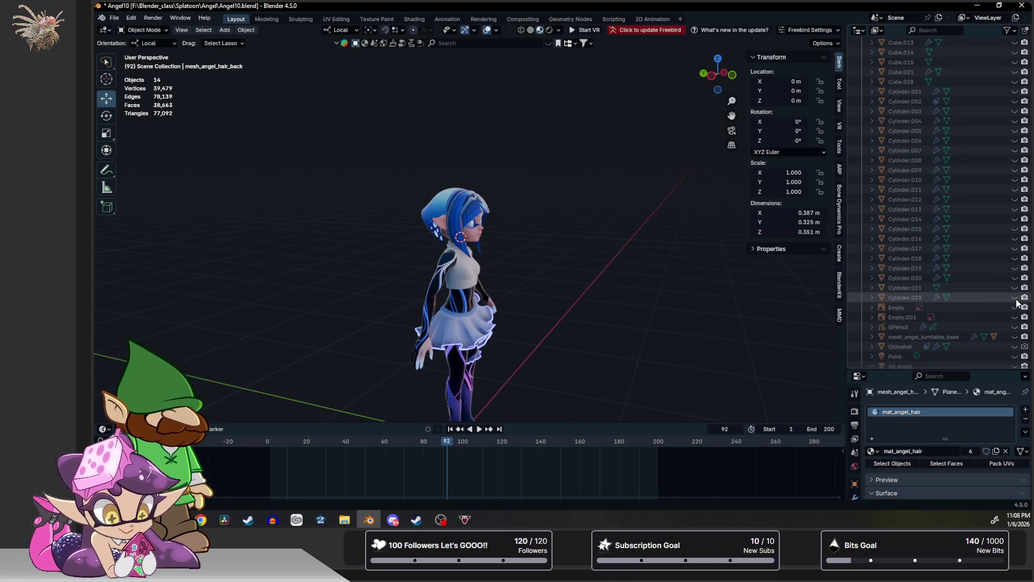
{"action": "left_click", "coordinate": [1015, 297]}
{"action": "left_click", "coordinate": [1015, 288]}
{"action": "left_click", "coordinate": [1015, 278]}
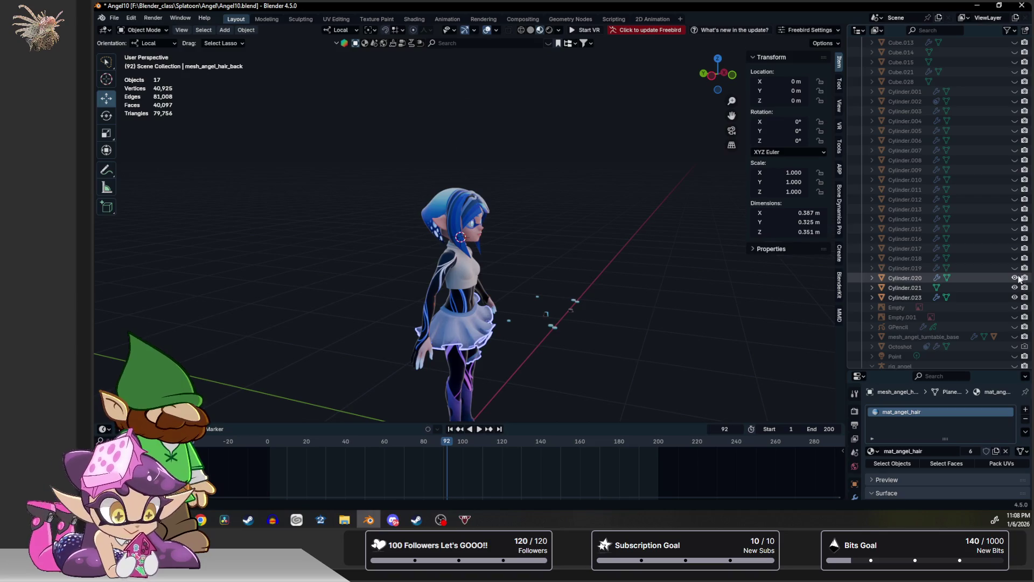
{"action": "left_click_drag", "start_coordinate": [1015, 268], "coordinate": [1015, 160]}
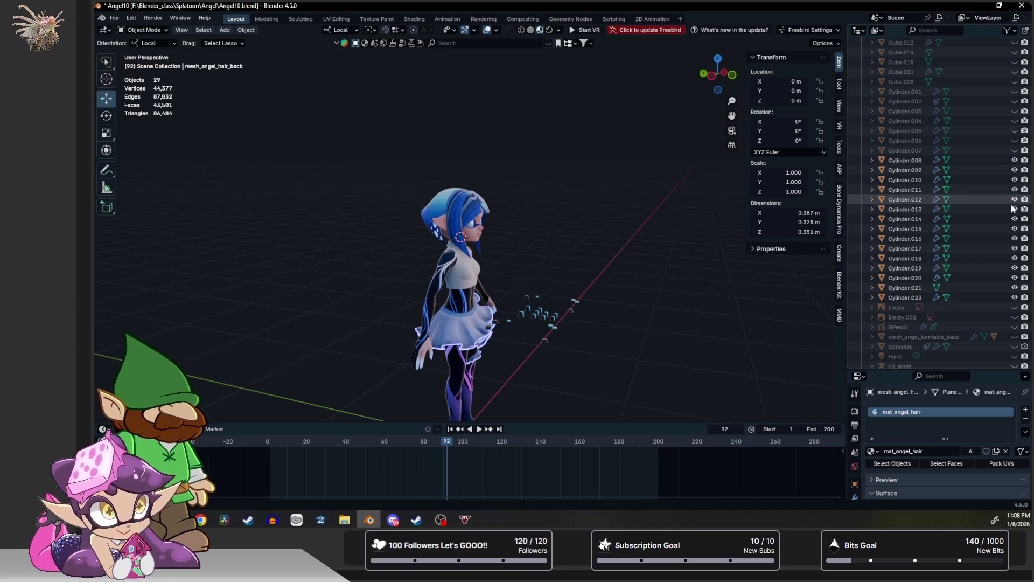
{"action": "scroll", "coordinate": [1014, 213], "scroll_direction": "up", "scroll_amount": 4}
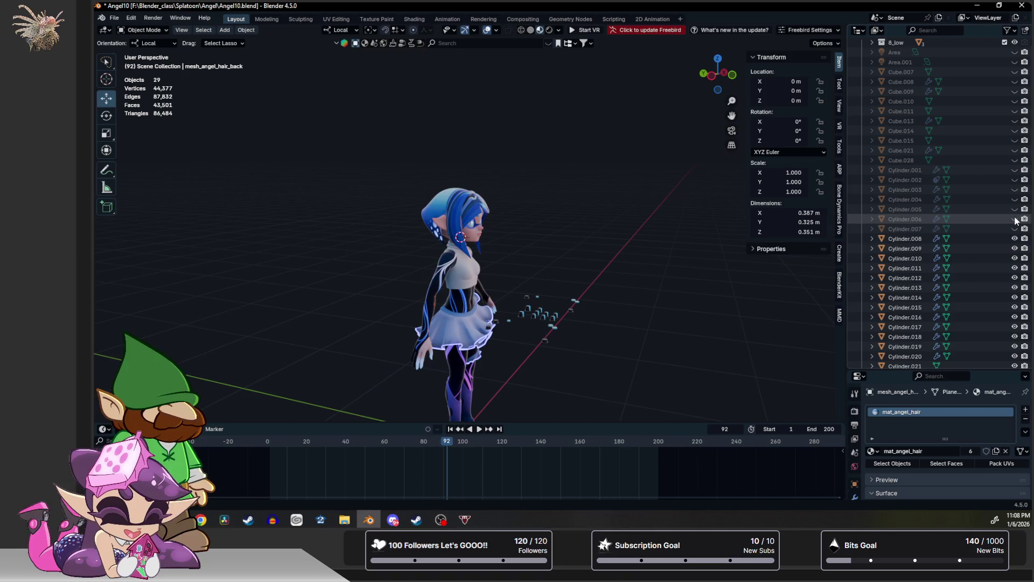
{"action": "left_click_drag", "start_coordinate": [1015, 228], "coordinate": [1015, 62]}
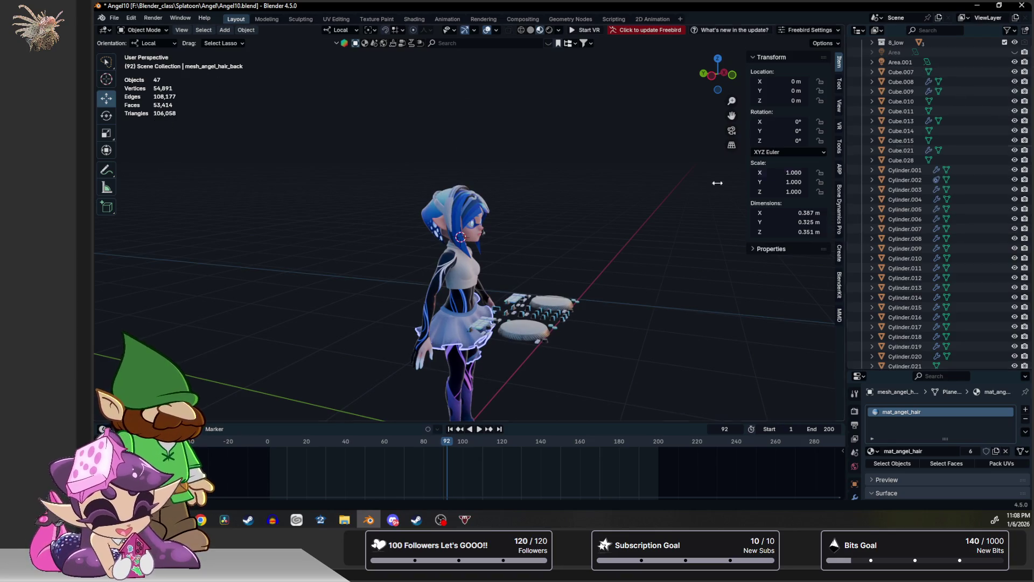
Rename the headset piece Cylinder.002 to mesh_angel_headset.
{"action": "left_click", "coordinate": [448, 213]}
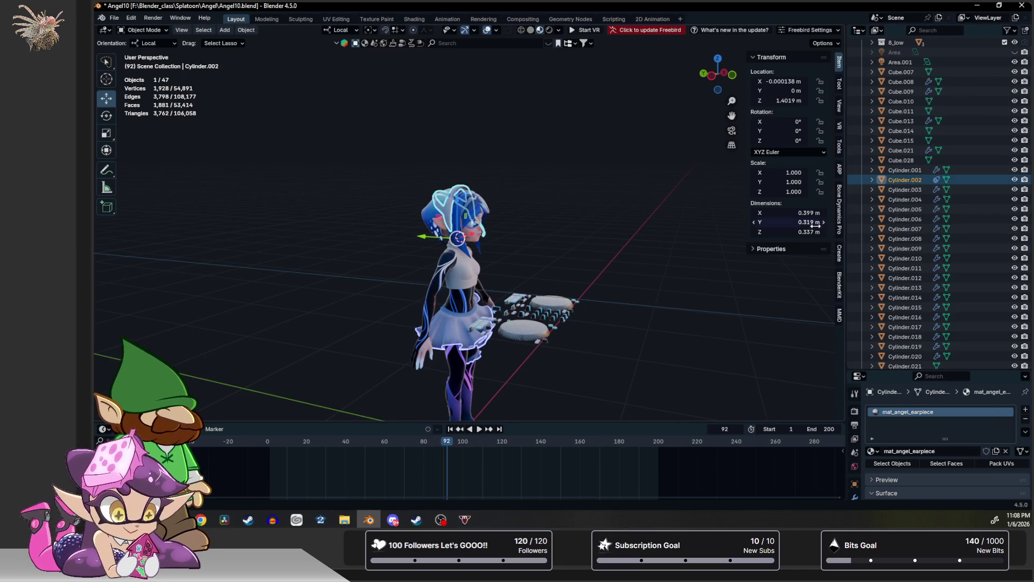
{"action": "double_click", "coordinate": [901, 179]}
{"action": "scroll", "coordinate": [900, 178], "scroll_direction": "up", "scroll_amount": 1}
{"action": "type", "text": "mesh_angel_headset"}
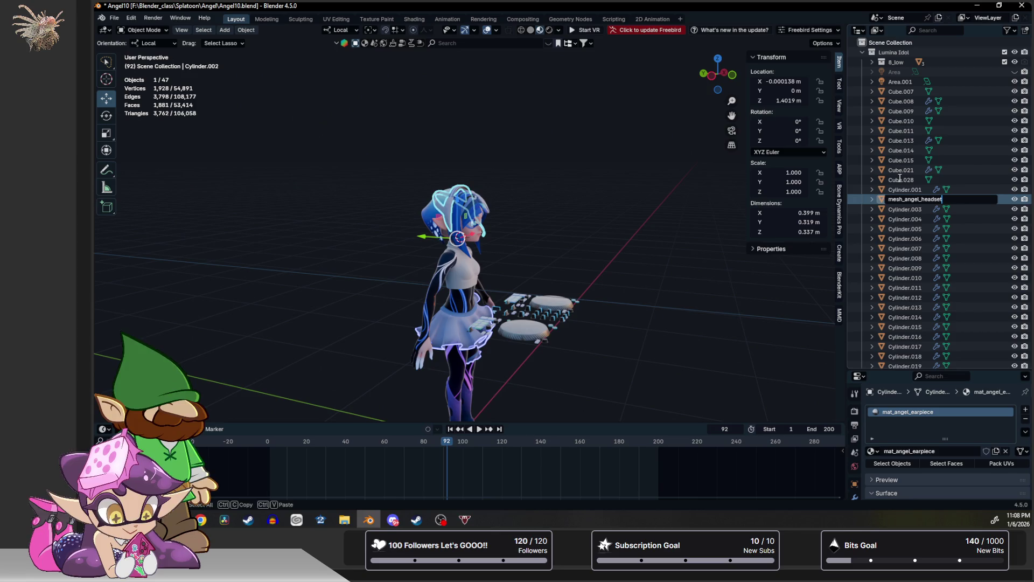
{"action": "key", "text": "Return"}
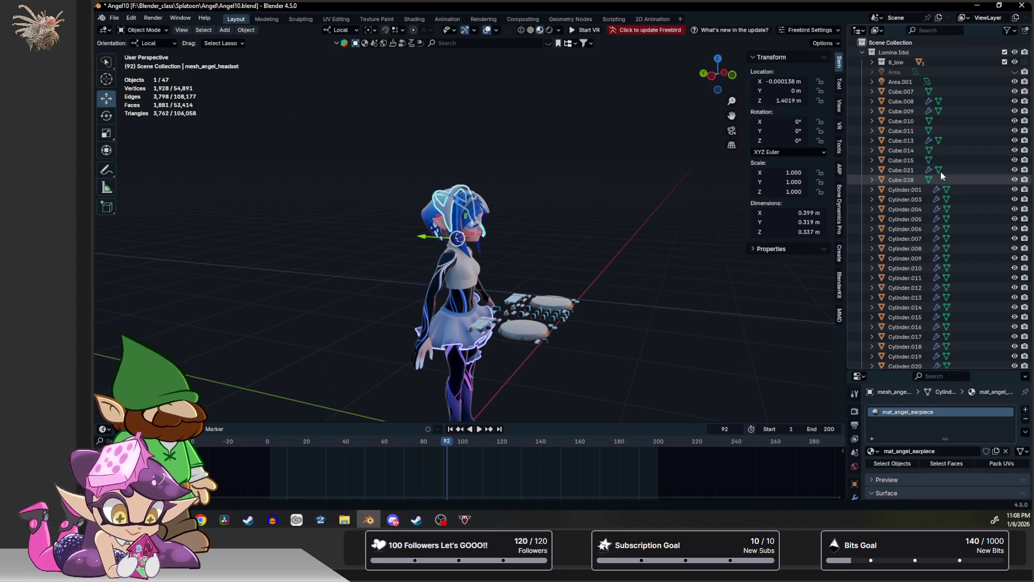
Hide the objects from Area.001 down to Cylinder.006, then frame and orbit around the headset.
{"action": "left_click_drag", "start_coordinate": [1014, 82], "coordinate": [1016, 311]}
{"action": "scroll", "coordinate": [1014, 317], "scroll_direction": "down", "scroll_amount": 3}
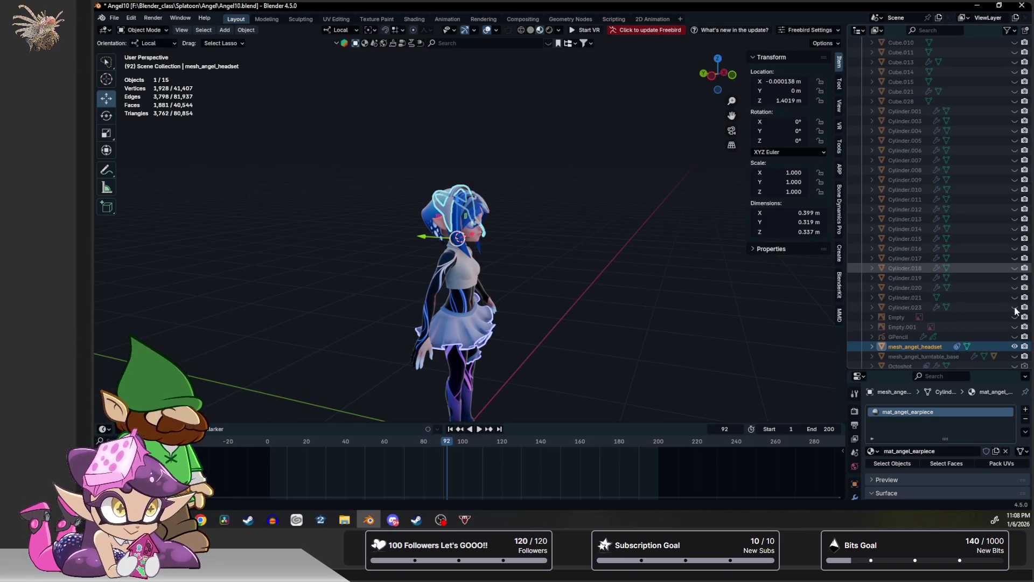
{"action": "key", "text": "KP_Decimal"}
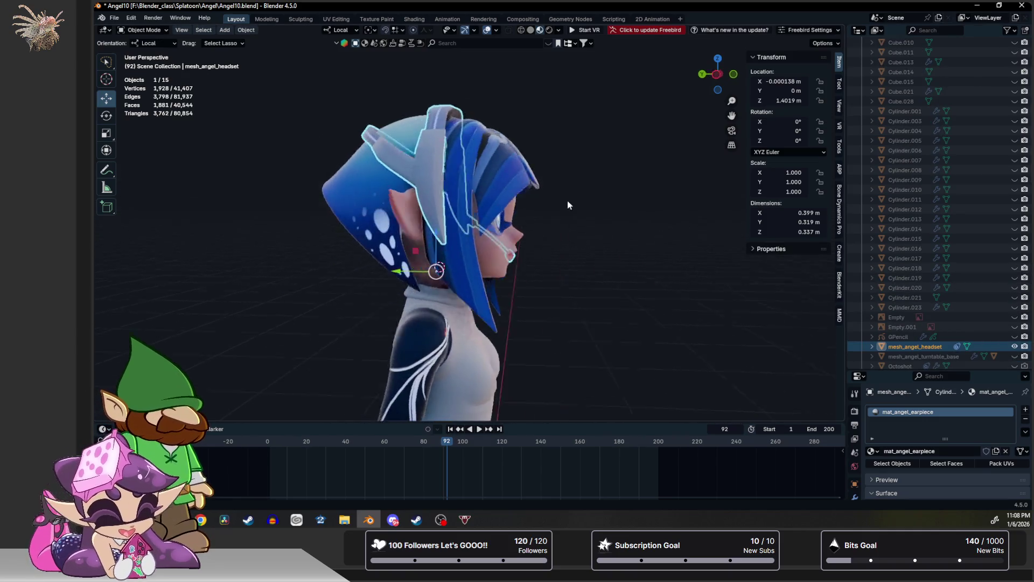
{"action": "mouse_move", "coordinate": [577, 200]}
{"action": "middle_mouse_down"}
{"action": "mouse_move", "coordinate": [520, 215]}
{"action": "mouse_move", "coordinate": [511, 197]}
{"action": "mouse_move", "coordinate": [592, 189]}
{"action": "mouse_move", "coordinate": [495, 188]}
{"action": "middle_mouse_up"}
In Edit Mode from Right Ortho, move the headset mesh down slightly along local Z, then deselect.
{"action": "key", "text": "Tab"}
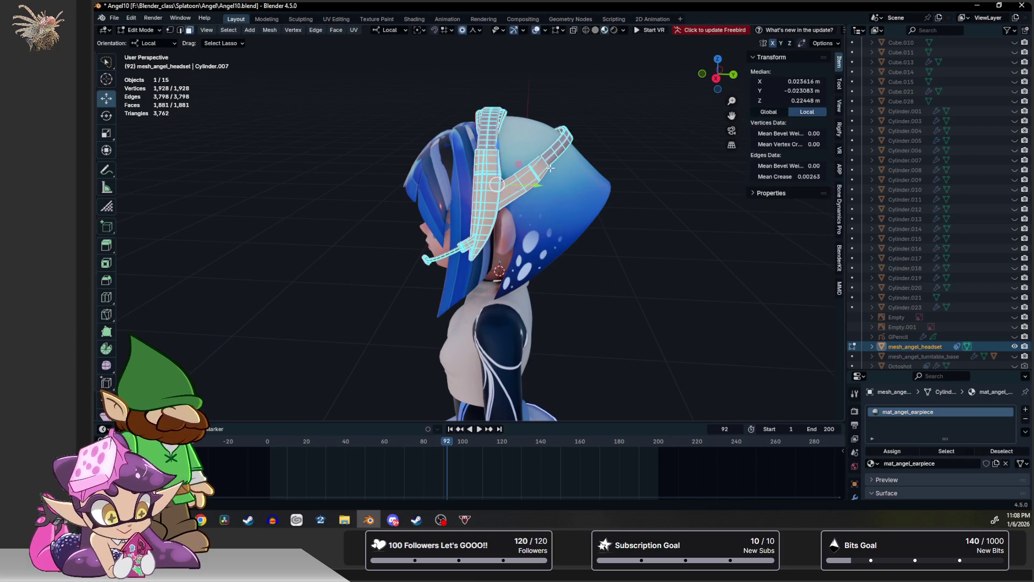
{"action": "left_click", "coordinate": [717, 79]}
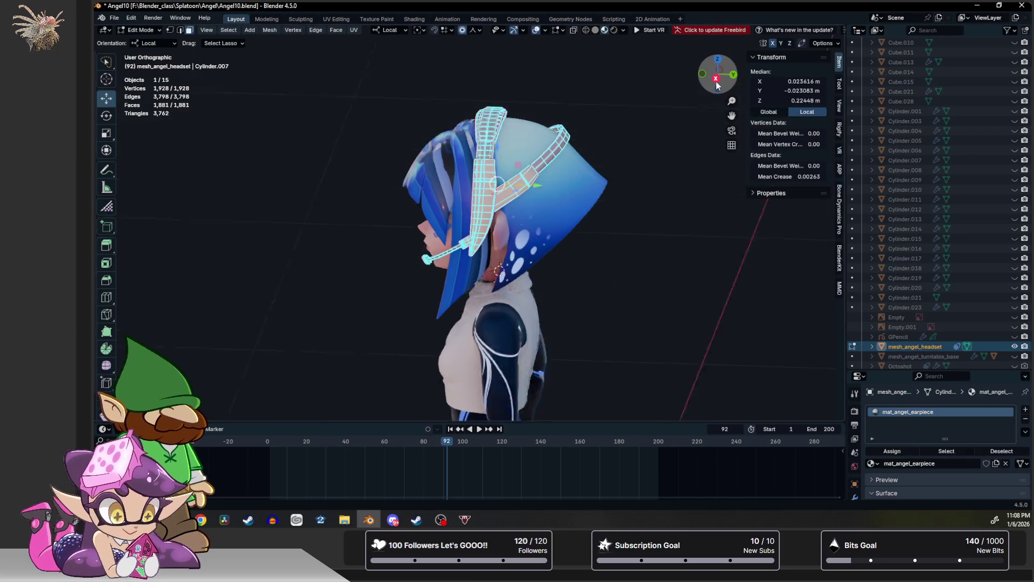
{"action": "key", "text": "g"}
{"action": "key", "text": "z"}
{"action": "left_click", "coordinate": [490, 155]}
{"action": "mouse_move", "coordinate": [490, 156]}
{"action": "middle_mouse_down"}
{"action": "mouse_move", "coordinate": [625, 153]}
{"action": "mouse_move", "coordinate": [558, 192]}
{"action": "mouse_move", "coordinate": [519, 188]}
{"action": "mouse_move", "coordinate": [494, 169]}
{"action": "mouse_move", "coordinate": [563, 160]}
{"action": "mouse_move", "coordinate": [580, 189]}
{"action": "mouse_move", "coordinate": [563, 194]}
{"action": "middle_mouse_up"}
{"action": "key", "text": "Tab"}
{"action": "left_click", "coordinate": [573, 151]}
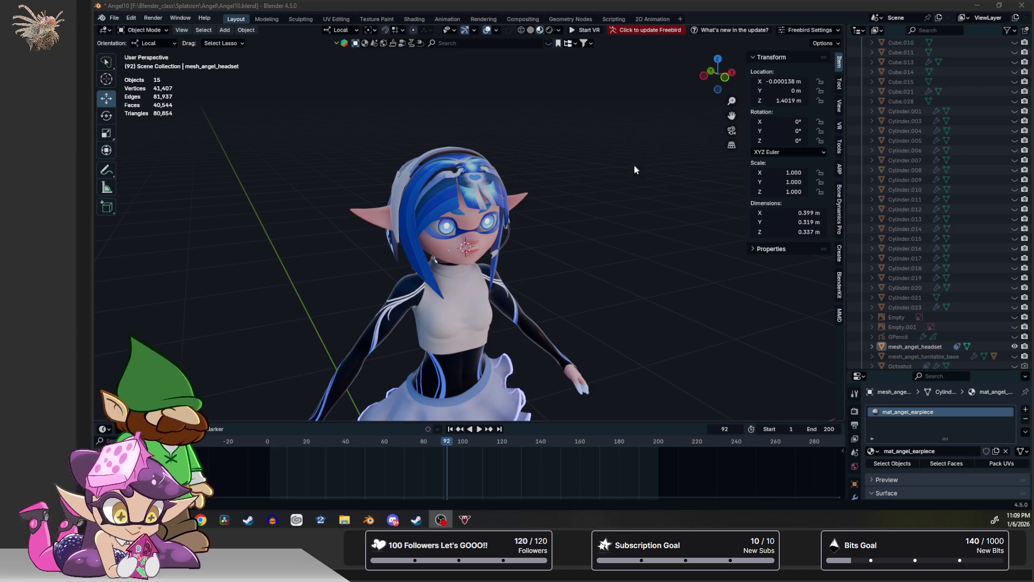
{"action": "middle_click_drag", "start_coordinate": [635, 166], "coordinate": [538, 178]}
Select mesh_angel_hair_front and switch to the Modeling workspace, where the hair shows white.
{"action": "left_click", "coordinate": [463, 185]}
{"action": "scroll", "coordinate": [468, 169], "scroll_direction": "up", "scroll_amount": 3}
{"action": "mouse_move", "coordinate": [468, 169]}
{"action": "middle_mouse_down"}
{"action": "mouse_move", "coordinate": [511, 156]}
{"action": "mouse_move", "coordinate": [474, 170]}
{"action": "mouse_move", "coordinate": [583, 164]}
{"action": "mouse_move", "coordinate": [374, 154]}
{"action": "mouse_move", "coordinate": [426, 157]}
{"action": "mouse_move", "coordinate": [405, 159]}
{"action": "mouse_move", "coordinate": [455, 172]}
{"action": "middle_mouse_up"}
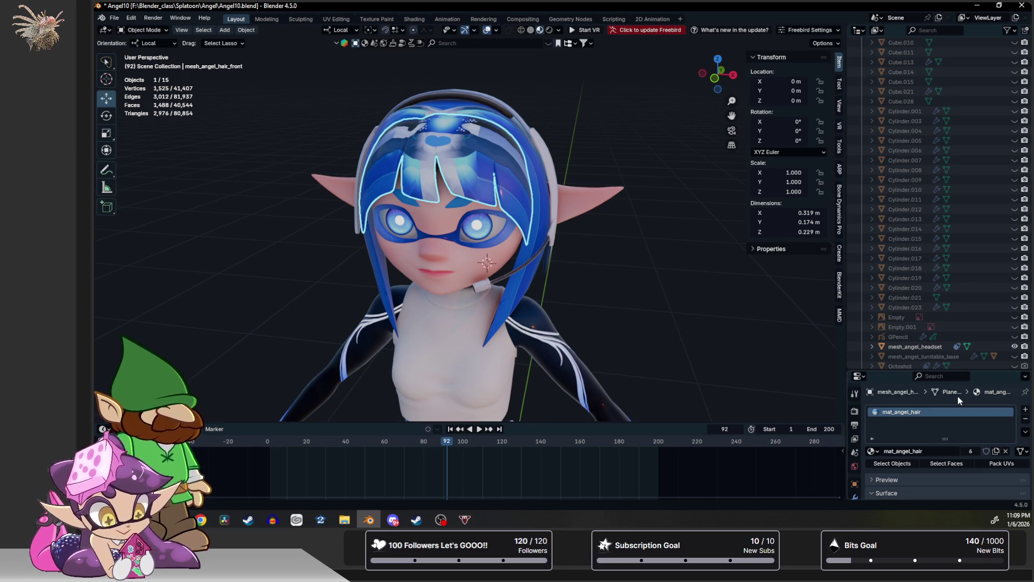
{"action": "key", "text": "ctrl+Page_Down"}
{"action": "middle_click_drag", "start_coordinate": [569, 173], "coordinate": [474, 172]}
Switch to front view and save the blend file.
{"action": "key", "text": "KP_1"}
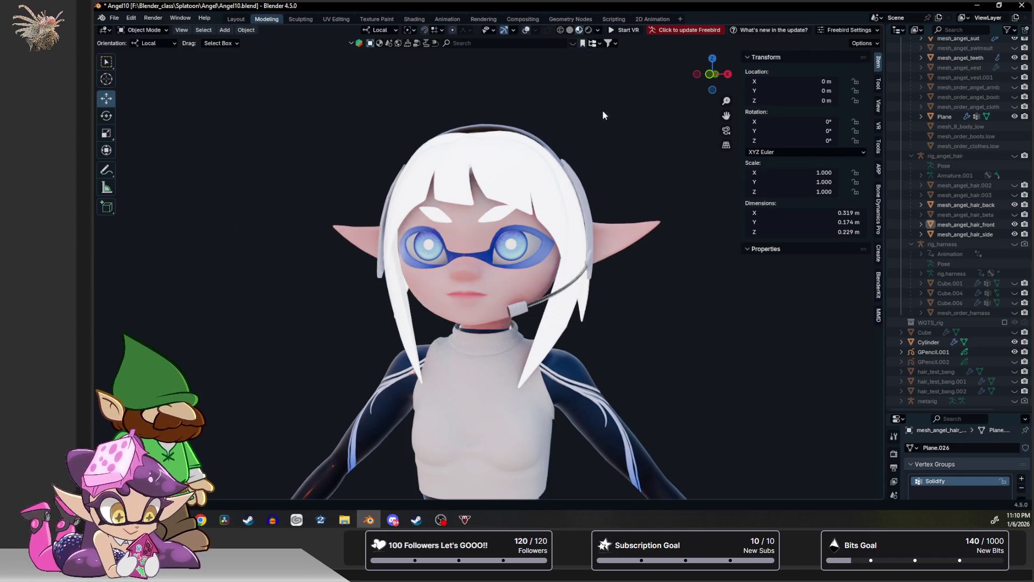
{"action": "key", "text": "ctrl+s"}
{"action": "key", "text": "space"}
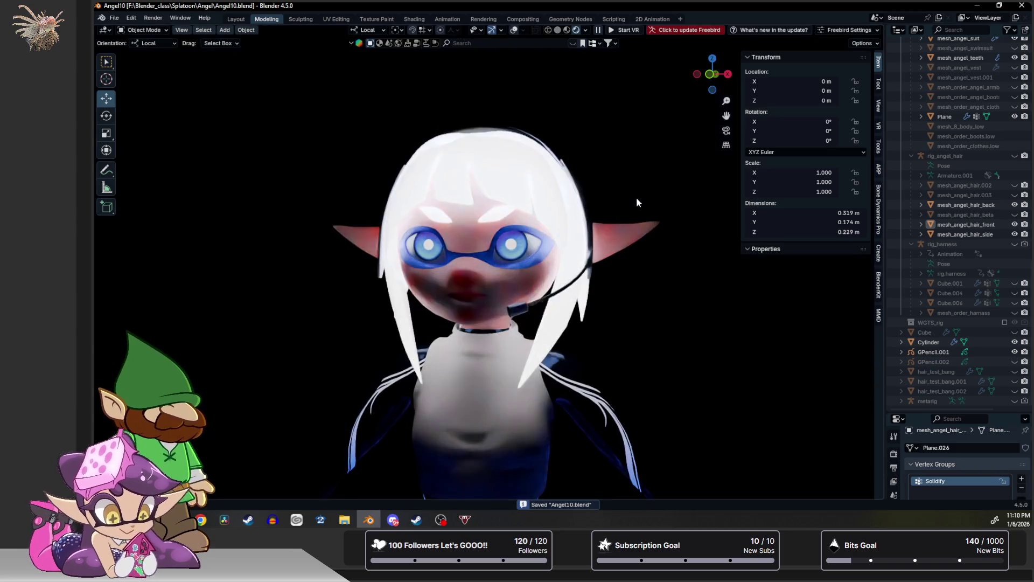
{"action": "middle_click_drag", "start_coordinate": [589, 180], "coordinate": [616, 182]}
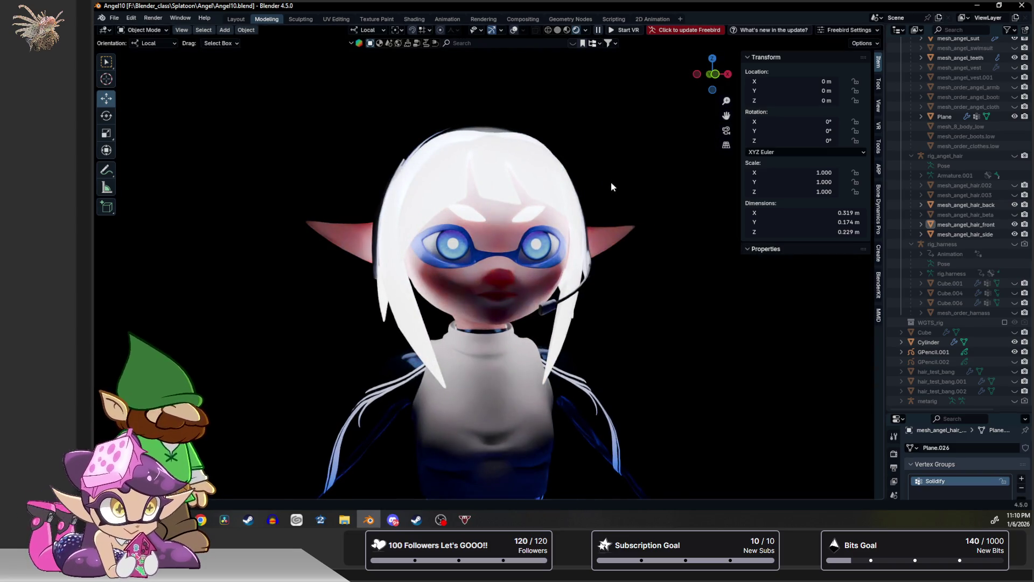
Set the mat_angel_hair Emission Strength to 0 and switch to Material Preview shading.
{"action": "left_click_drag", "start_coordinate": [929, 413], "coordinate": [929, 167]}
{"action": "left_click", "coordinate": [893, 361]}
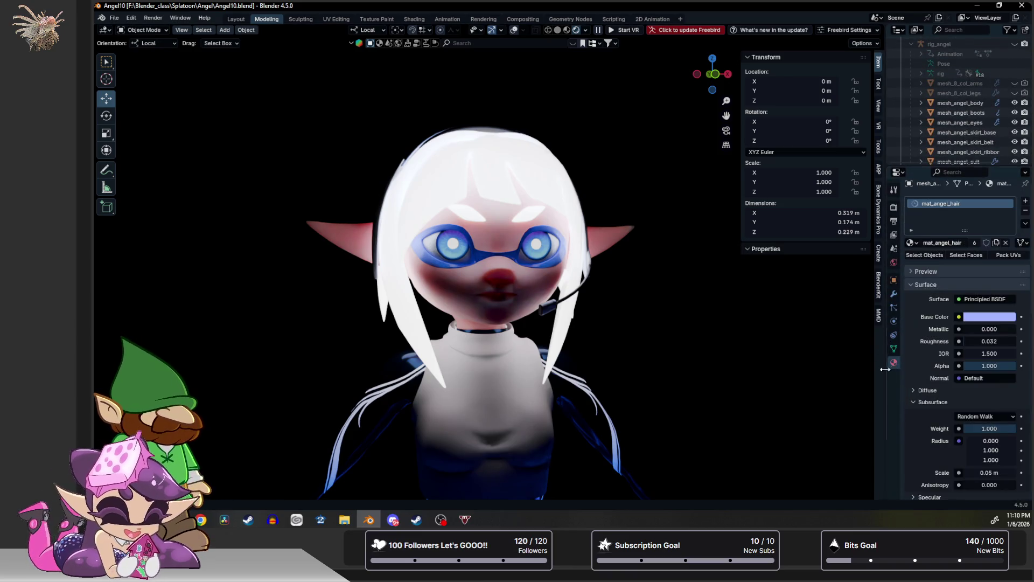
{"action": "scroll", "coordinate": [943, 376], "scroll_direction": "down", "scroll_amount": 5}
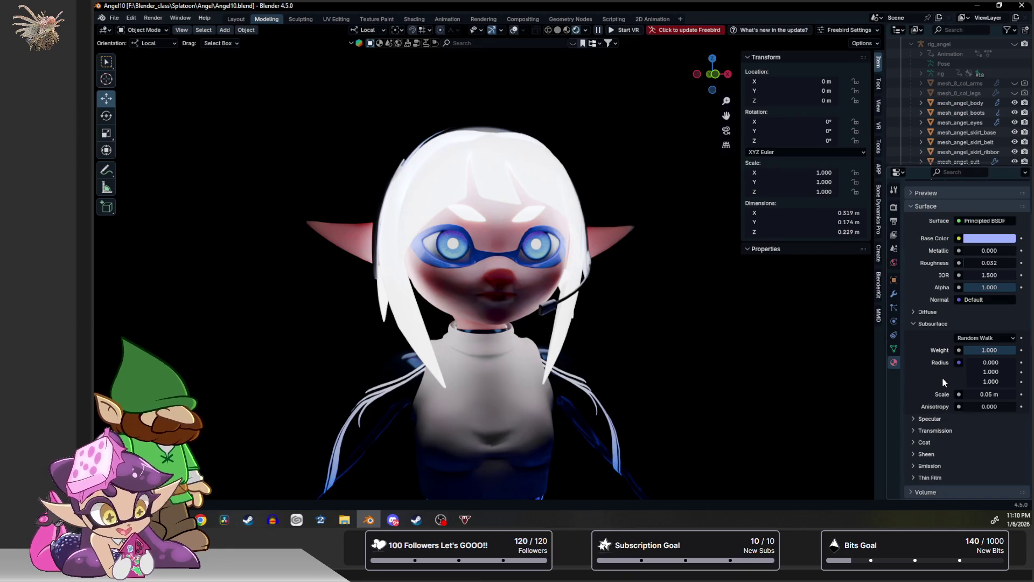
{"action": "scroll", "coordinate": [942, 377], "scroll_direction": "down", "scroll_amount": 3}
{"action": "left_click", "coordinate": [928, 406]}
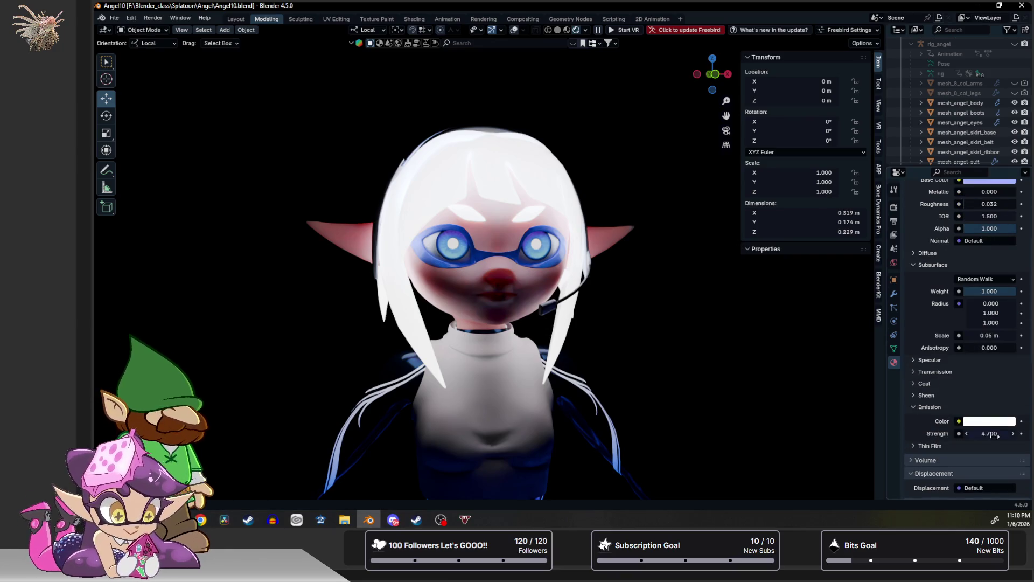
{"action": "key", "text": "BackSpace"}
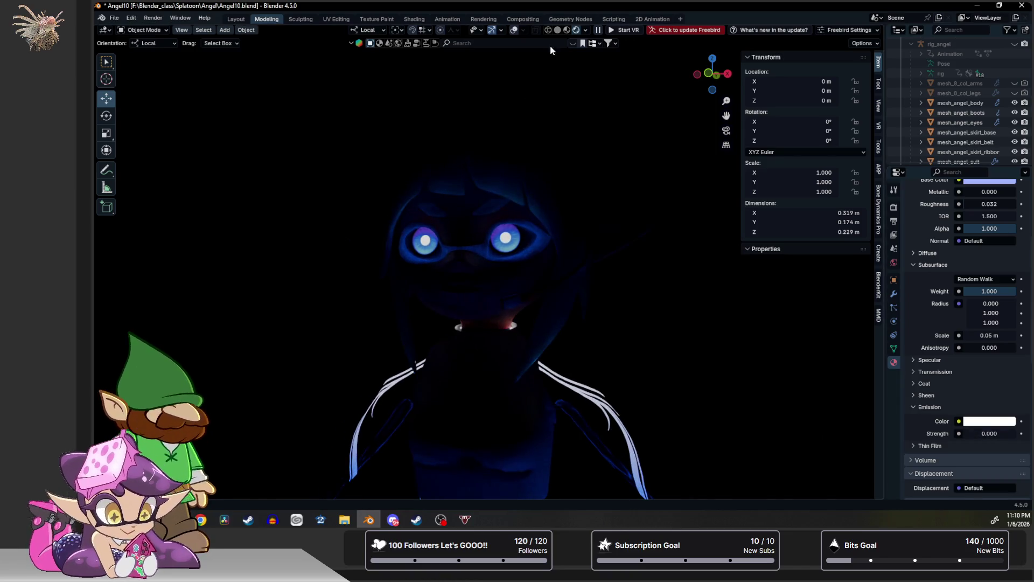
{"action": "left_click", "coordinate": [567, 31]}
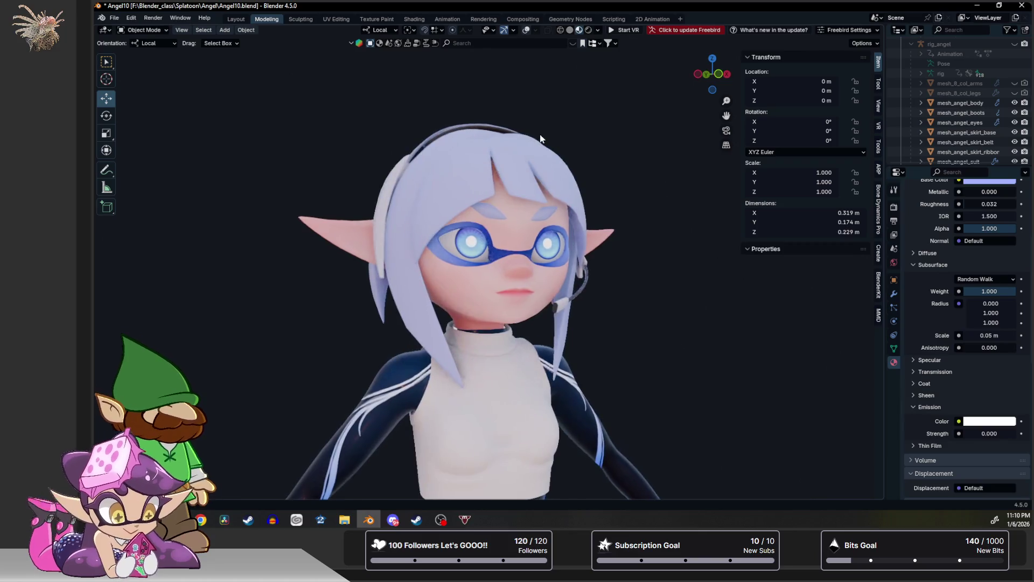
{"action": "scroll", "coordinate": [959, 323], "scroll_direction": "up", "scroll_amount": 5}
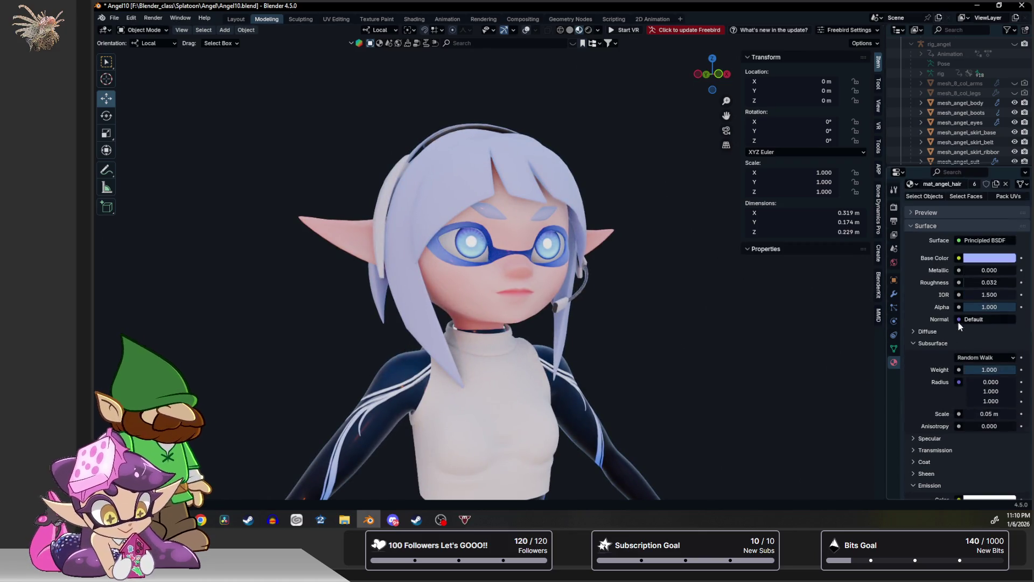
Set the hair base colour to vivid blue (#003CFF) and its roughness to 0.069.
{"action": "left_click", "coordinate": [985, 257]}
{"action": "left_click_drag", "start_coordinate": [974, 123], "coordinate": [996, 117]}
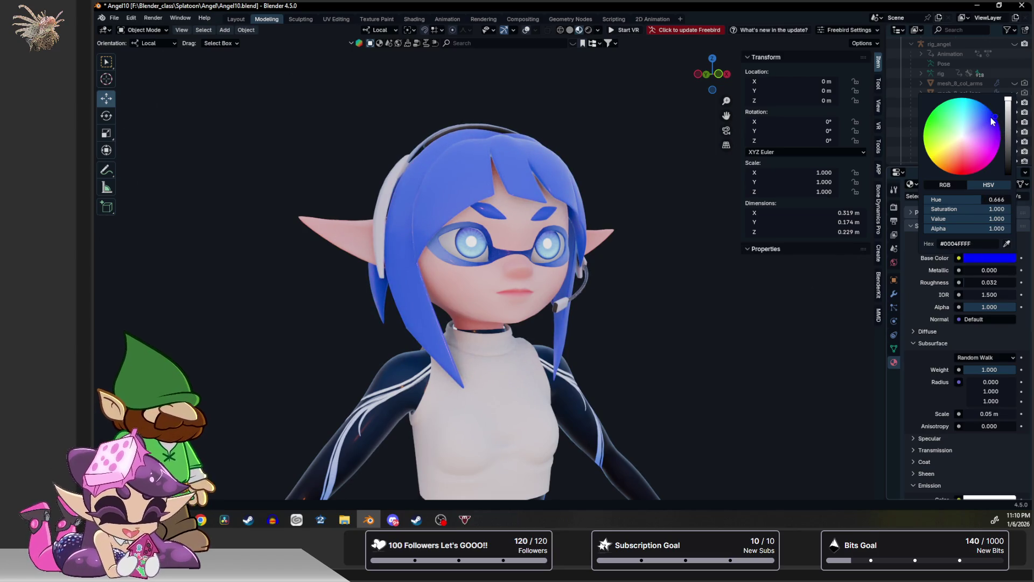
{"action": "key", "text": "Escape"}
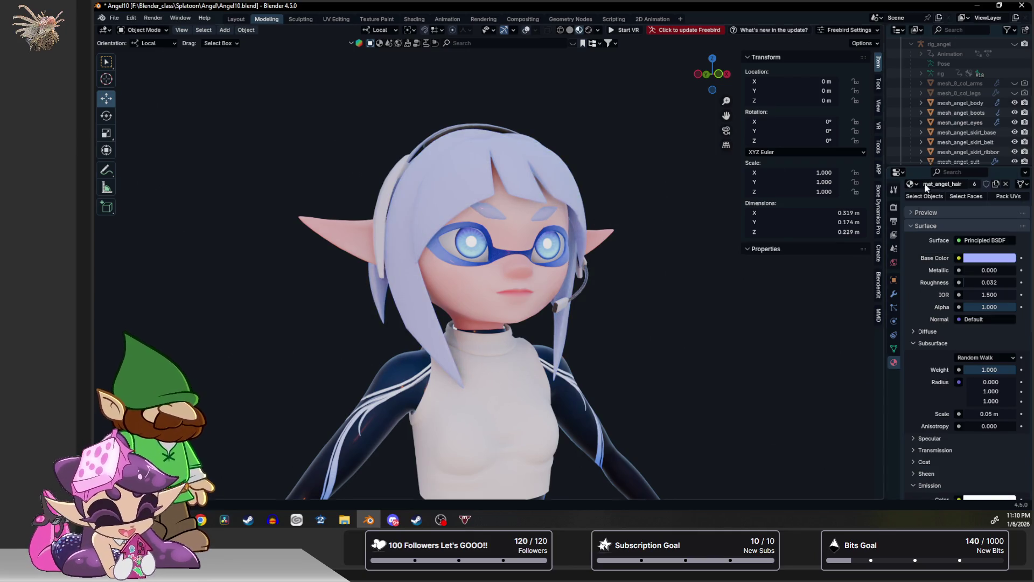
{"action": "left_click", "coordinate": [992, 258]}
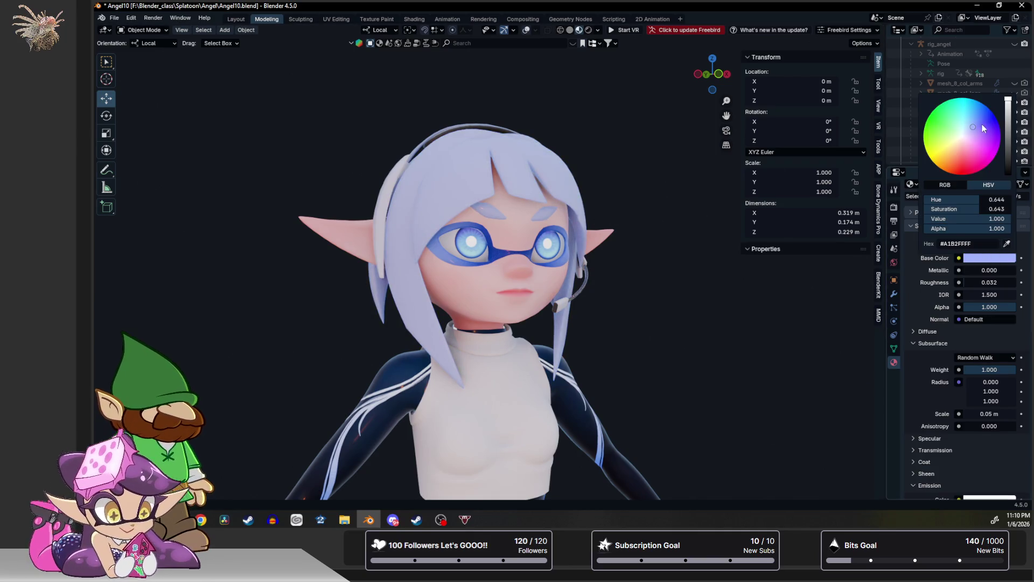
{"action": "left_click_drag", "start_coordinate": [983, 128], "coordinate": [990, 109]}
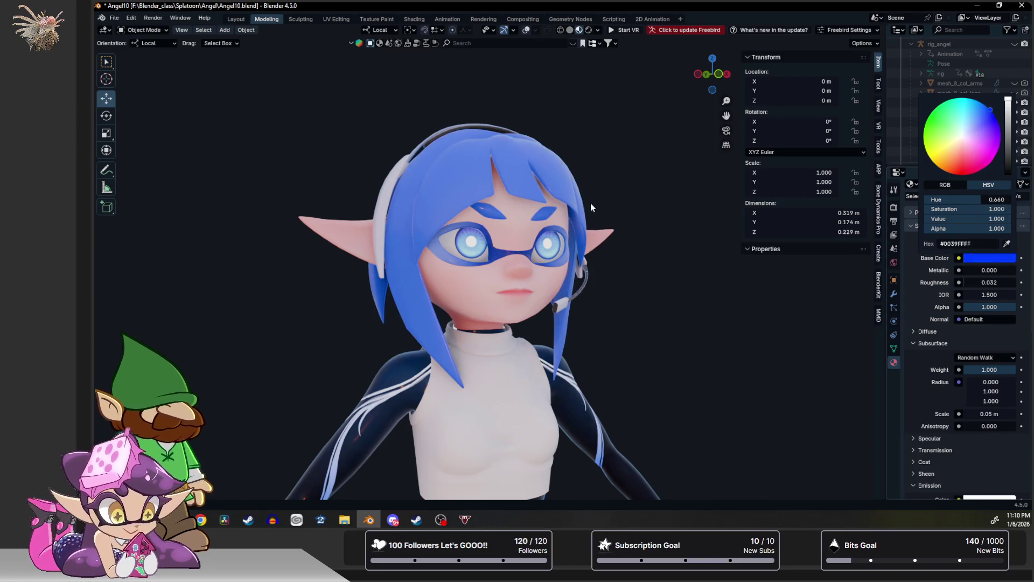
{"action": "mouse_move", "coordinate": [590, 203]}
{"action": "middle_mouse_down"}
{"action": "mouse_move", "coordinate": [566, 231]}
{"action": "mouse_move", "coordinate": [495, 194]}
{"action": "mouse_move", "coordinate": [529, 205]}
{"action": "middle_mouse_up"}
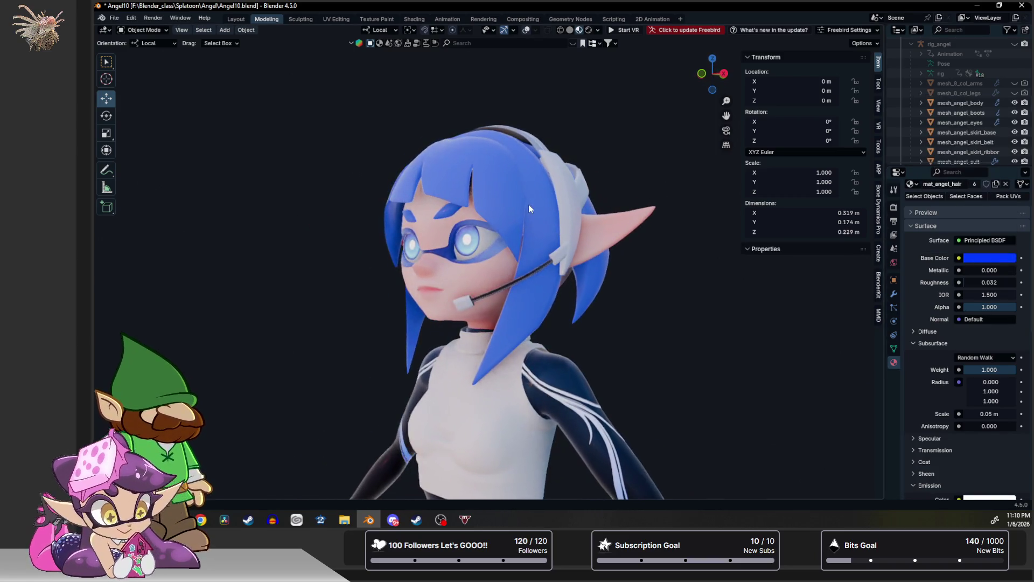
{"action": "mouse_move", "coordinate": [337, 114]}
{"action": "middle_mouse_down"}
{"action": "mouse_move", "coordinate": [382, 138]}
{"action": "mouse_move", "coordinate": [390, 122]}
{"action": "middle_mouse_up"}
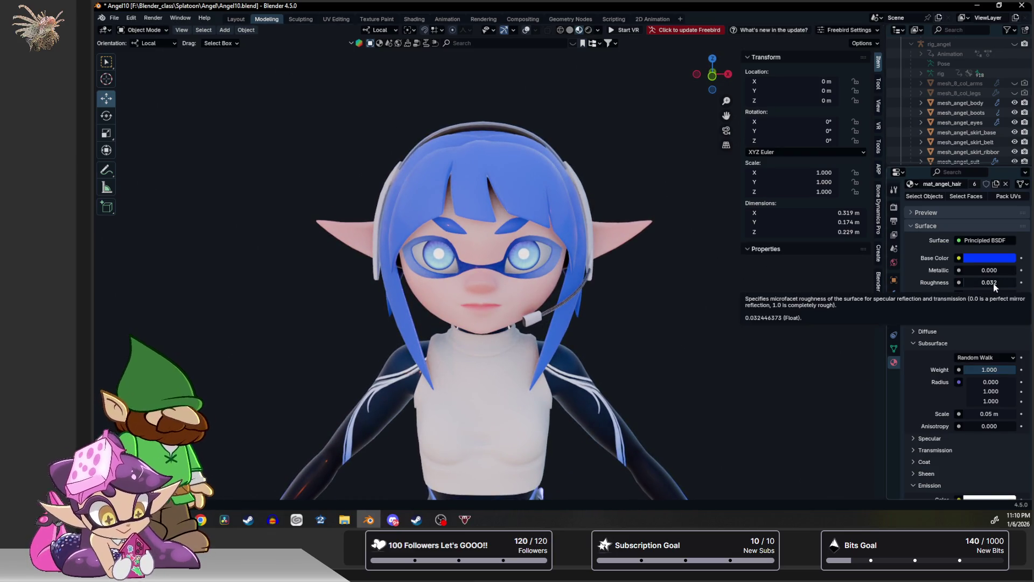
{"action": "mouse_move", "coordinate": [994, 284]}
{"action": "left_mouse_down"}
{"action": "mouse_move", "coordinate": [1031, 283]}
{"action": "mouse_move", "coordinate": [967, 282]}
{"action": "left_mouse_up"}
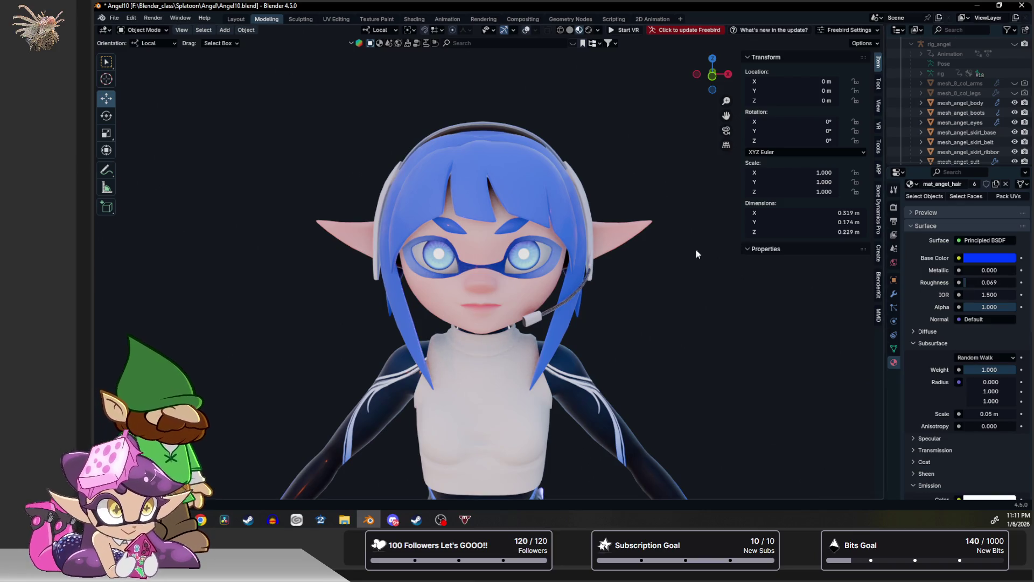
{"action": "scroll", "coordinate": [638, 160], "scroll_direction": "down", "scroll_amount": 2}
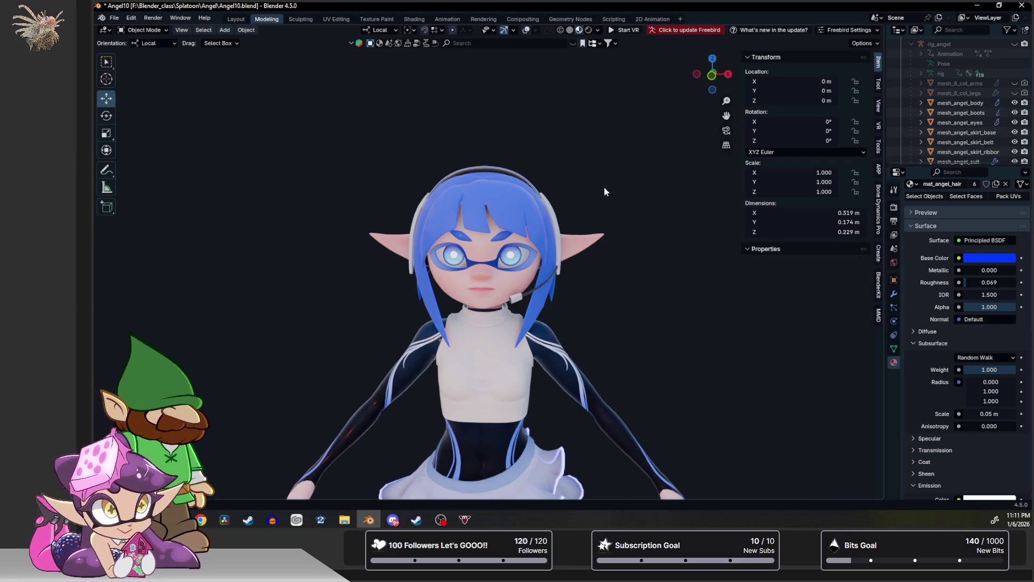
{"action": "scroll", "coordinate": [603, 187], "scroll_direction": "down", "scroll_amount": 3}
{"action": "scroll", "coordinate": [590, 193], "scroll_direction": "up", "scroll_amount": 3}
{"action": "mouse_move", "coordinate": [590, 193]}
{"action": "middle_mouse_down"}
{"action": "mouse_move", "coordinate": [700, 196]}
{"action": "mouse_move", "coordinate": [687, 228]}
{"action": "mouse_move", "coordinate": [653, 231]}
{"action": "mouse_move", "coordinate": [706, 223]}
{"action": "mouse_move", "coordinate": [706, 200]}
{"action": "mouse_move", "coordinate": [608, 254]}
{"action": "mouse_move", "coordinate": [532, 266]}
{"action": "mouse_move", "coordinate": [490, 237]}
{"action": "mouse_move", "coordinate": [537, 244]}
{"action": "mouse_move", "coordinate": [559, 274]}
{"action": "mouse_move", "coordinate": [618, 263]}
{"action": "mouse_move", "coordinate": [647, 237]}
{"action": "mouse_move", "coordinate": [612, 283]}
{"action": "middle_mouse_up"}
{"action": "scroll", "coordinate": [570, 257], "scroll_direction": "up", "scroll_amount": 5}
{"action": "key", "text": "Tab"}
{"action": "scroll", "coordinate": [511, 277], "scroll_direction": "down", "scroll_amount": 3}
{"action": "key", "text": "Tab"}
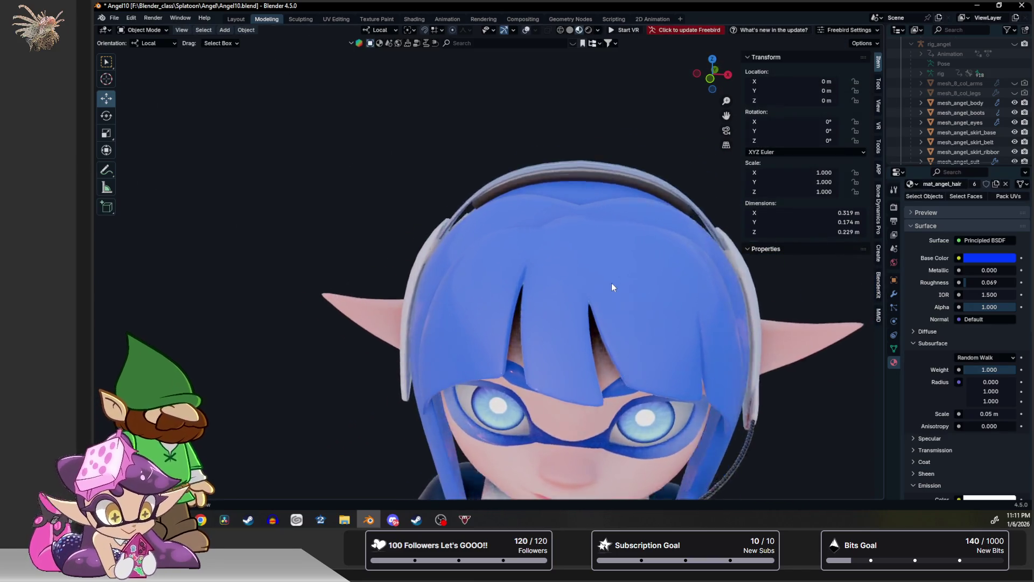
{"action": "scroll", "coordinate": [612, 282], "scroll_direction": "up", "scroll_amount": 2}
{"action": "scroll", "coordinate": [578, 234], "scroll_direction": "up", "scroll_amount": 2}
{"action": "middle_click_drag", "start_coordinate": [586, 205], "coordinate": [561, 257]}
{"action": "scroll", "coordinate": [578, 237], "scroll_direction": "down", "scroll_amount": 5}
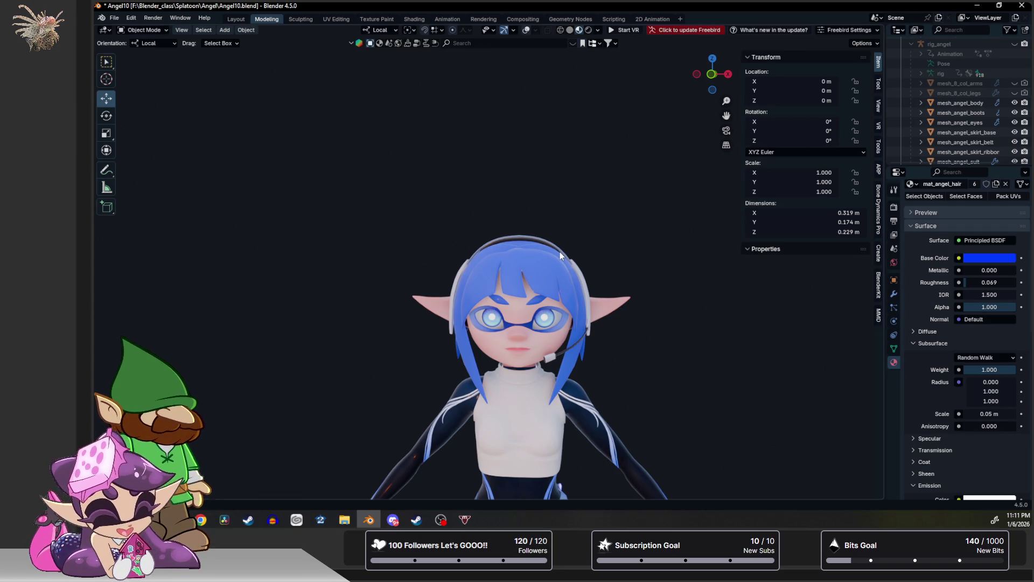
{"action": "mouse_move", "coordinate": [574, 172]}
{"action": "middle_mouse_down"}
{"action": "mouse_move", "coordinate": [481, 163]}
{"action": "mouse_move", "coordinate": [478, 172]}
{"action": "mouse_move", "coordinate": [487, 156]}
{"action": "mouse_move", "coordinate": [495, 178]}
{"action": "mouse_move", "coordinate": [465, 201]}
{"action": "mouse_move", "coordinate": [473, 182]}
{"action": "mouse_move", "coordinate": [475, 279]}
{"action": "mouse_move", "coordinate": [480, 234]}
{"action": "middle_mouse_up"}
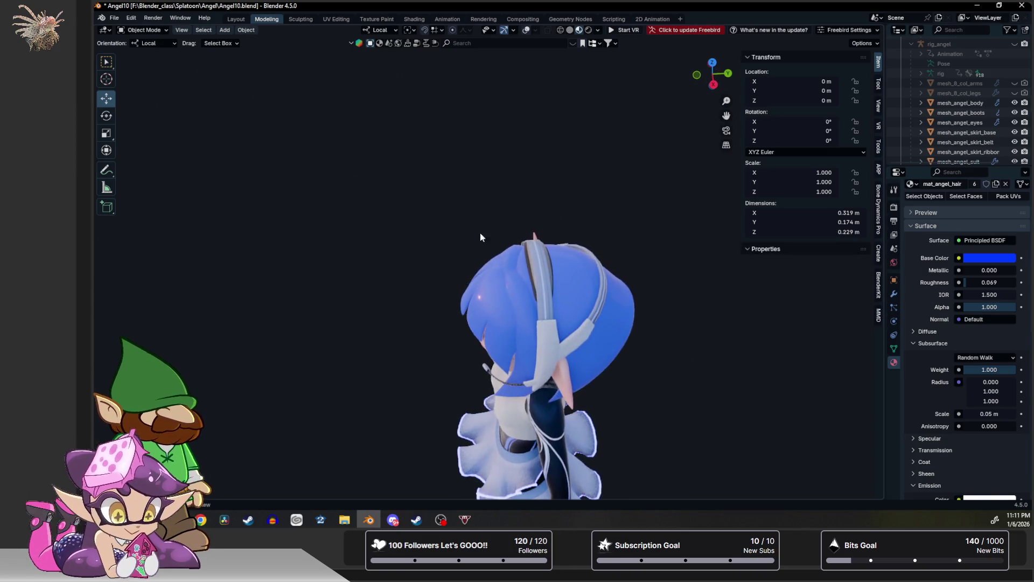
{"action": "scroll", "coordinate": [526, 264], "scroll_direction": "up", "scroll_amount": 2}
Mark the side hair's edge loop as sharp, with wireframe and statistics overlays shown.
{"action": "scroll", "coordinate": [529, 271], "scroll_direction": "up", "scroll_amount": 2}
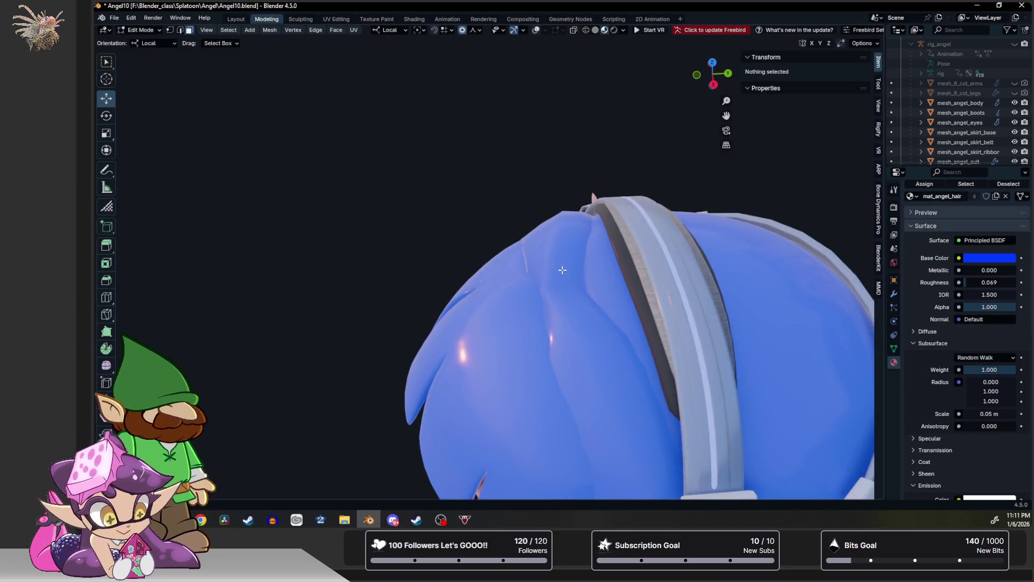
{"action": "key", "text": "Tab"}
{"action": "middle_click_drag", "start_coordinate": [561, 270], "coordinate": [539, 226]}
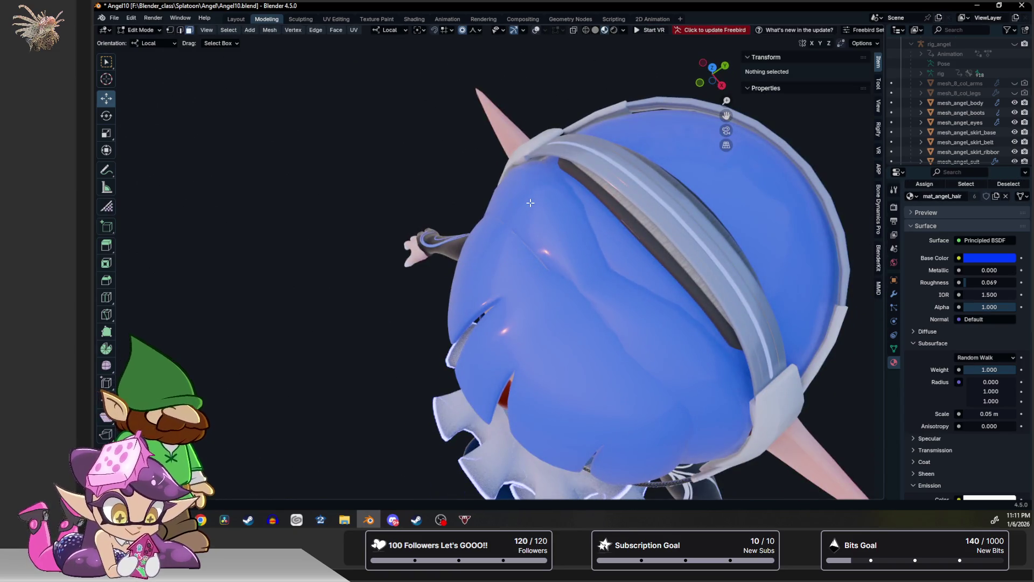
{"action": "left_click", "coordinate": [536, 31]}
{"action": "left_click", "coordinate": [598, 279], "text": "alt"}
{"action": "key", "text": "ctrl+e"}
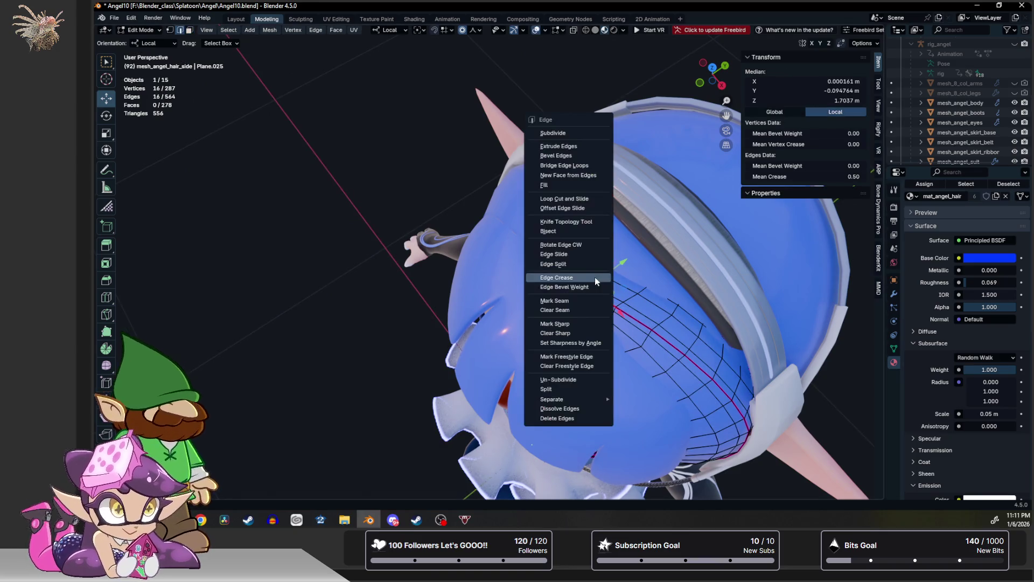
{"action": "left_click", "coordinate": [567, 324]}
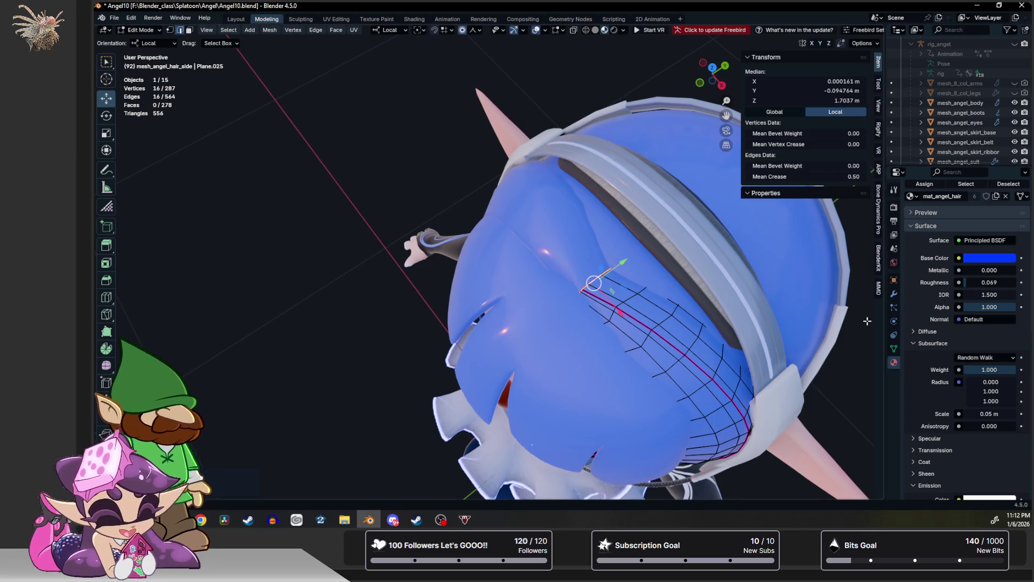
{"action": "key", "text": "Tab"}
Move a top edge of the side hair with proportional falloff, excluding local Y.
{"action": "mouse_move", "coordinate": [474, 211]}
{"action": "middle_mouse_down"}
{"action": "mouse_move", "coordinate": [586, 158]}
{"action": "mouse_move", "coordinate": [538, 270]}
{"action": "mouse_move", "coordinate": [686, 286]}
{"action": "middle_mouse_up"}
{"action": "left_click", "coordinate": [593, 279]}
{"action": "key", "text": "Tab"}
{"action": "left_click", "coordinate": [666, 277]}
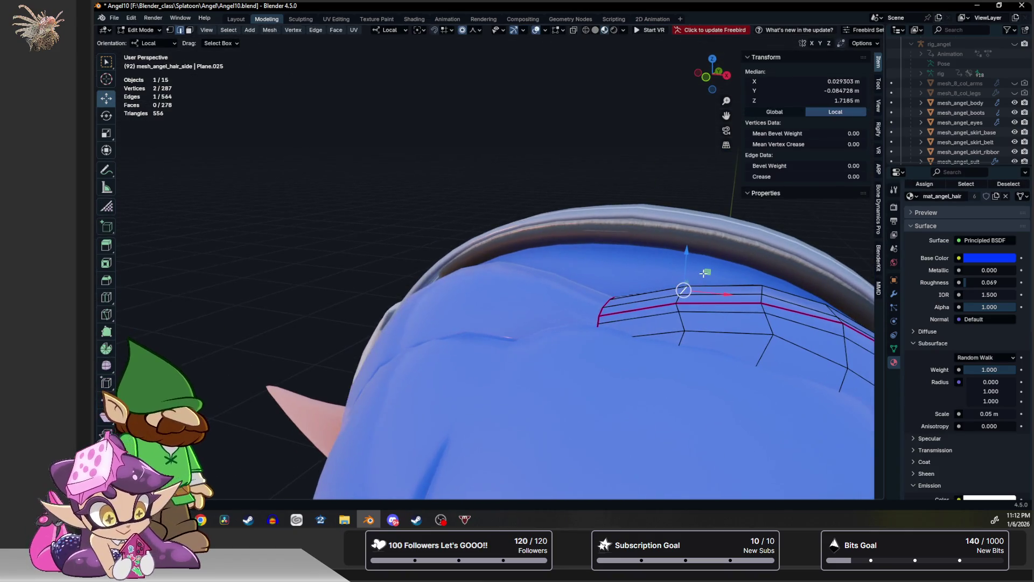
{"action": "key", "text": "g"}
{"action": "key", "text": "shift+y"}
{"action": "scroll", "coordinate": [695, 271], "scroll_direction": "down", "scroll_amount": 10}
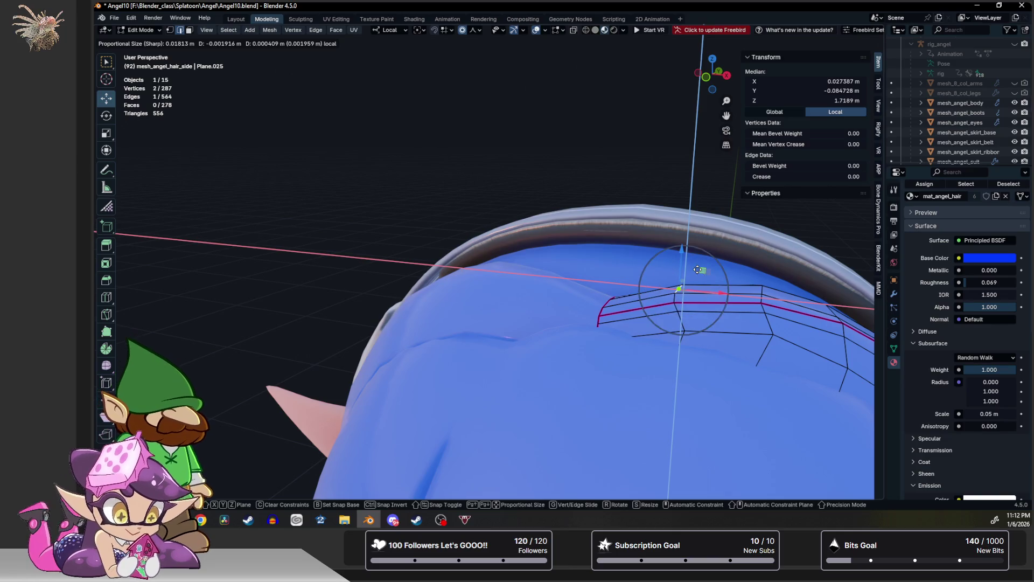
{"action": "left_click", "coordinate": [686, 271]}
{"action": "key", "text": "Tab"}
Select an edge along the front hair's parting in Edit Mode, then return to Object Mode.
{"action": "middle_click_drag", "start_coordinate": [686, 271], "coordinate": [619, 286]}
{"action": "left_click", "coordinate": [497, 324]}
{"action": "key", "text": "Tab"}
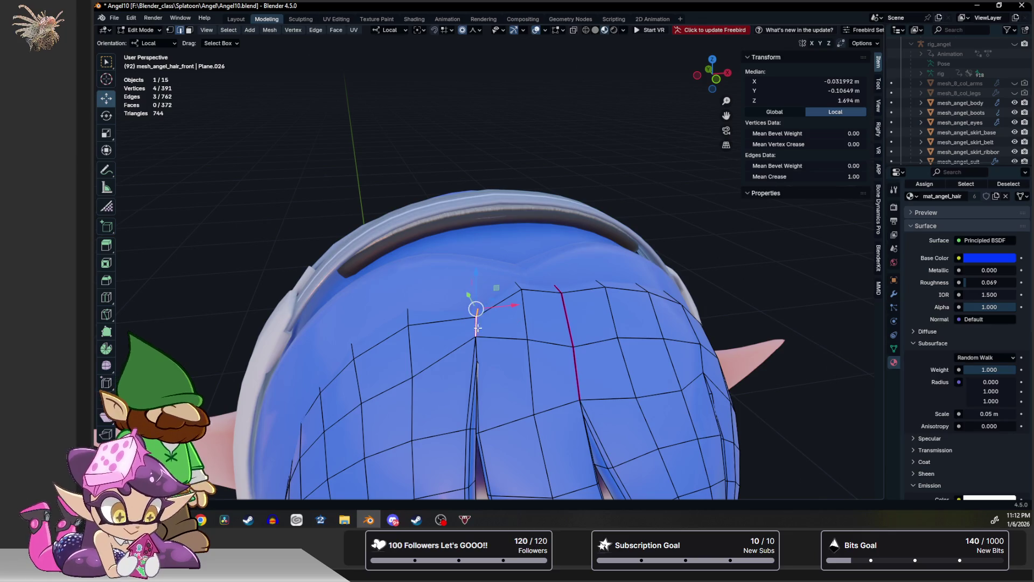
{"action": "left_click", "coordinate": [488, 325]}
{"action": "key", "text": "Tab"}
{"action": "mouse_move", "coordinate": [506, 325]}
{"action": "middle_mouse_down"}
{"action": "mouse_move", "coordinate": [559, 305]}
{"action": "mouse_move", "coordinate": [548, 296]}
{"action": "middle_mouse_up"}
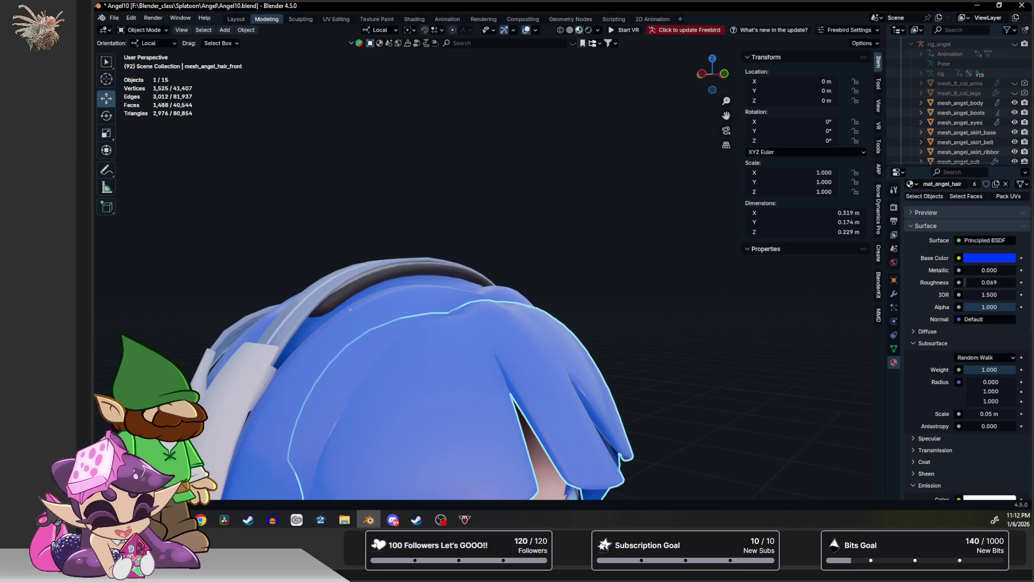
Select the white Cylinder top and hide it with its Outliner eye icon.
{"action": "key", "text": "alt+Tab"}
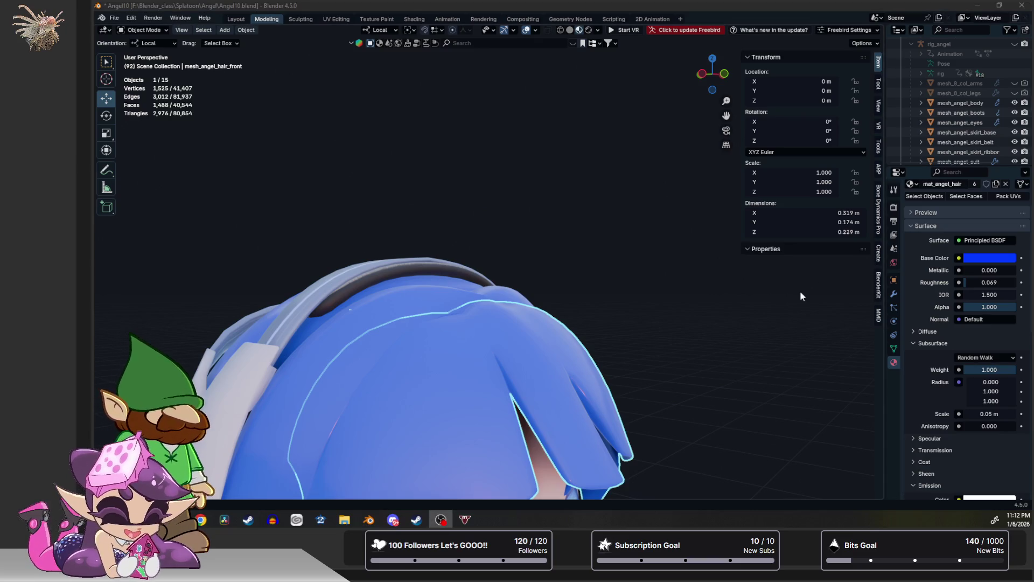
{"action": "mouse_move", "coordinate": [800, 290]}
{"action": "middle_mouse_down"}
{"action": "mouse_move", "coordinate": [678, 312]}
{"action": "mouse_move", "coordinate": [609, 135]}
{"action": "mouse_move", "coordinate": [528, 140]}
{"action": "middle_mouse_up"}
{"action": "scroll", "coordinate": [587, 192], "scroll_direction": "down", "scroll_amount": 4}
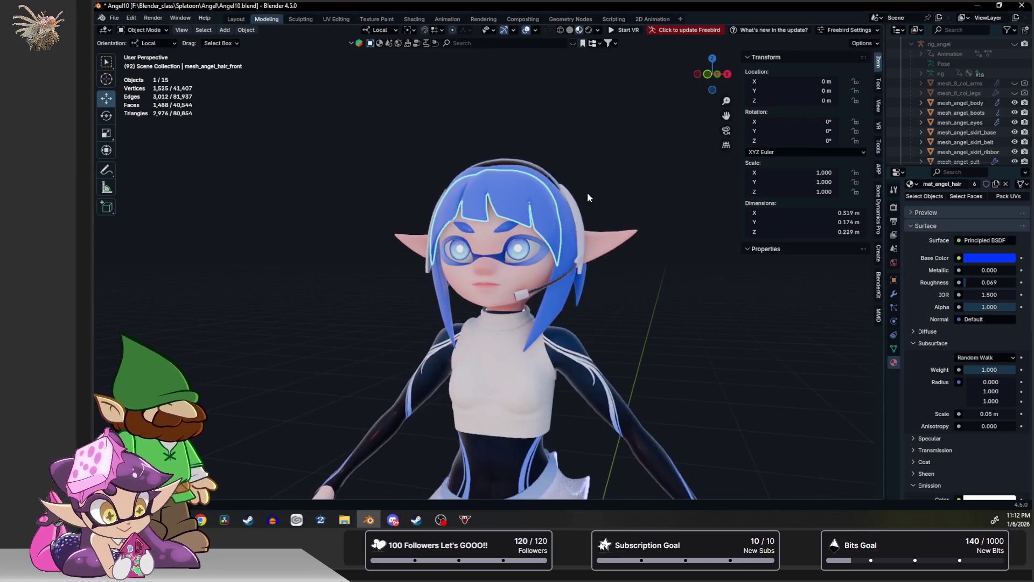
{"action": "left_click", "coordinate": [501, 349]}
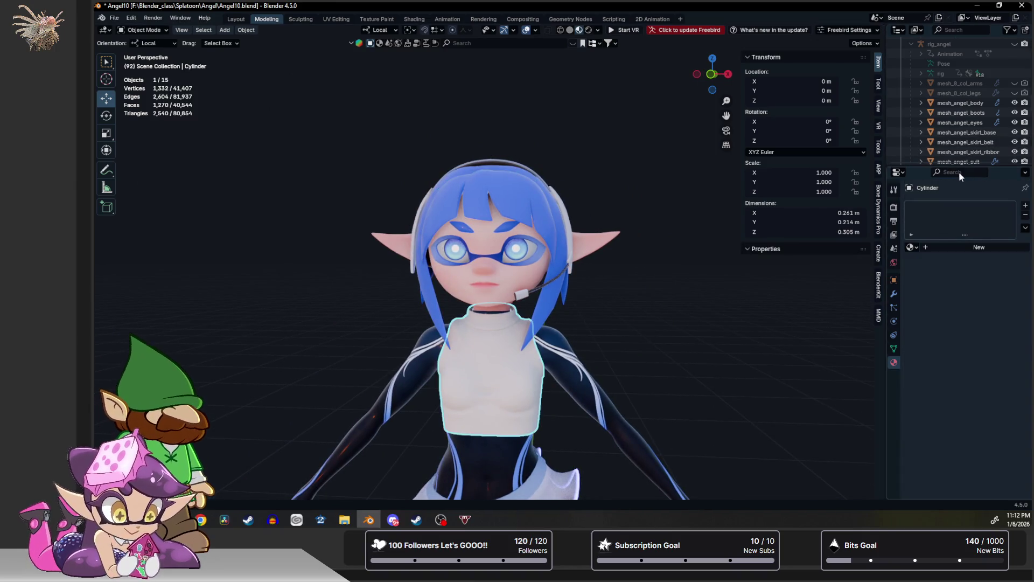
{"action": "left_click_drag", "start_coordinate": [960, 167], "coordinate": [961, 386]}
{"action": "scroll", "coordinate": [991, 289], "scroll_direction": "down", "scroll_amount": 5}
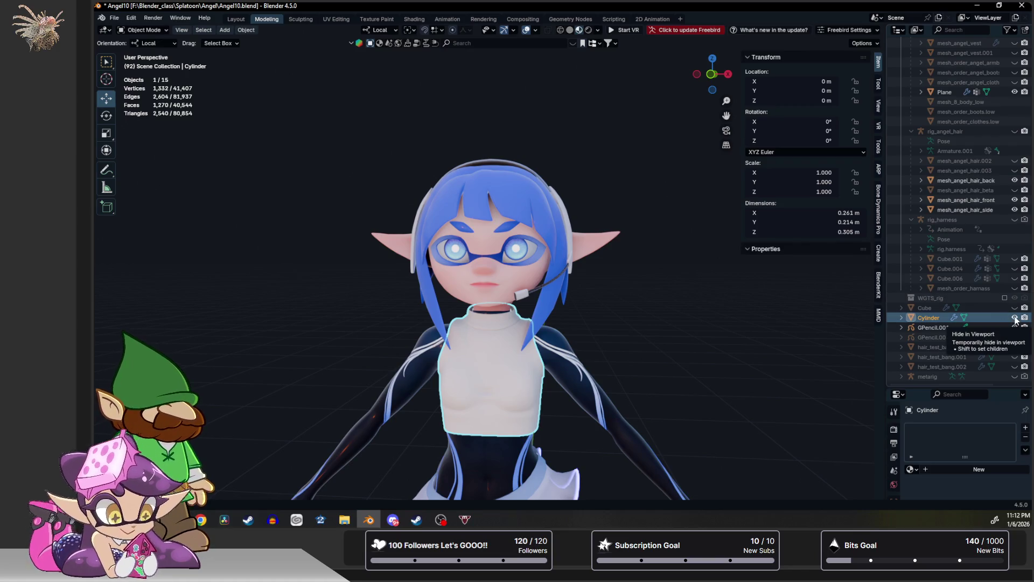
{"action": "left_click", "coordinate": [1015, 318]}
{"action": "left_click", "coordinate": [1015, 317]}
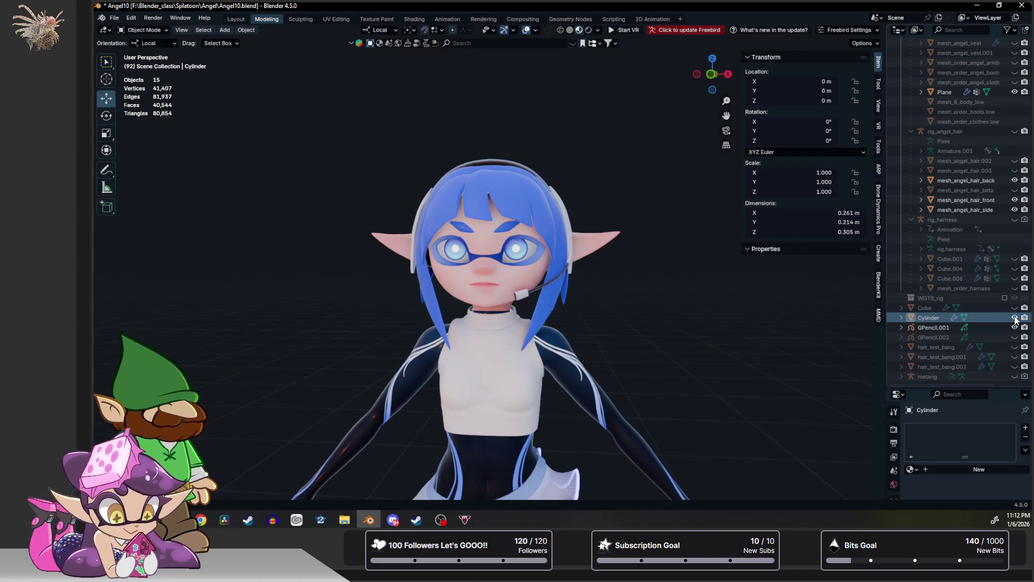
{"action": "left_click", "coordinate": [1015, 318]}
{"action": "scroll", "coordinate": [951, 319], "scroll_direction": "up", "scroll_amount": 5}
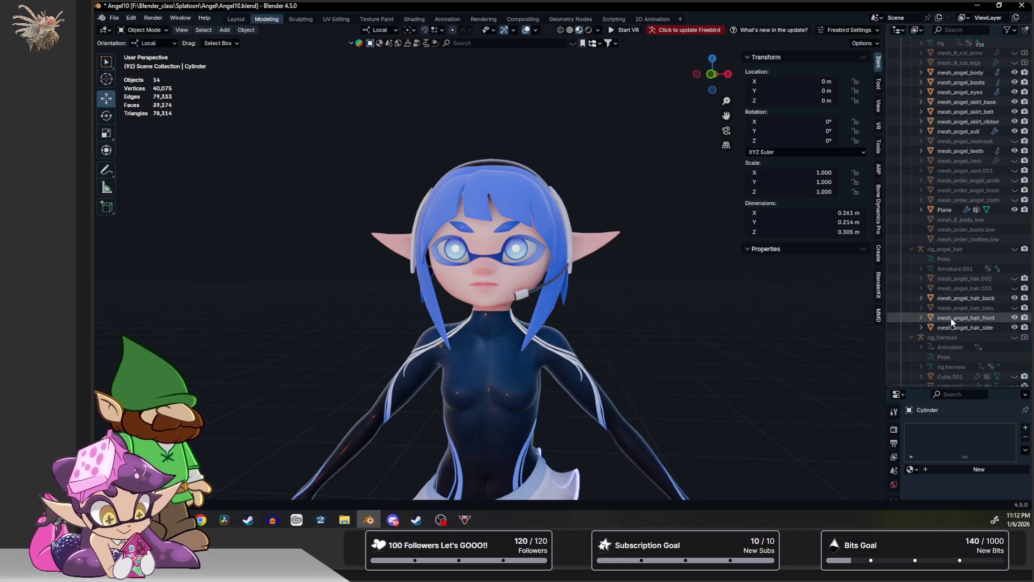
Unhide mesh_angel_vest and mesh_angel_vest.001, inspect the starred vest, and select the suit.
{"action": "left_click", "coordinate": [1015, 170]}
{"action": "left_click", "coordinate": [1015, 160]}
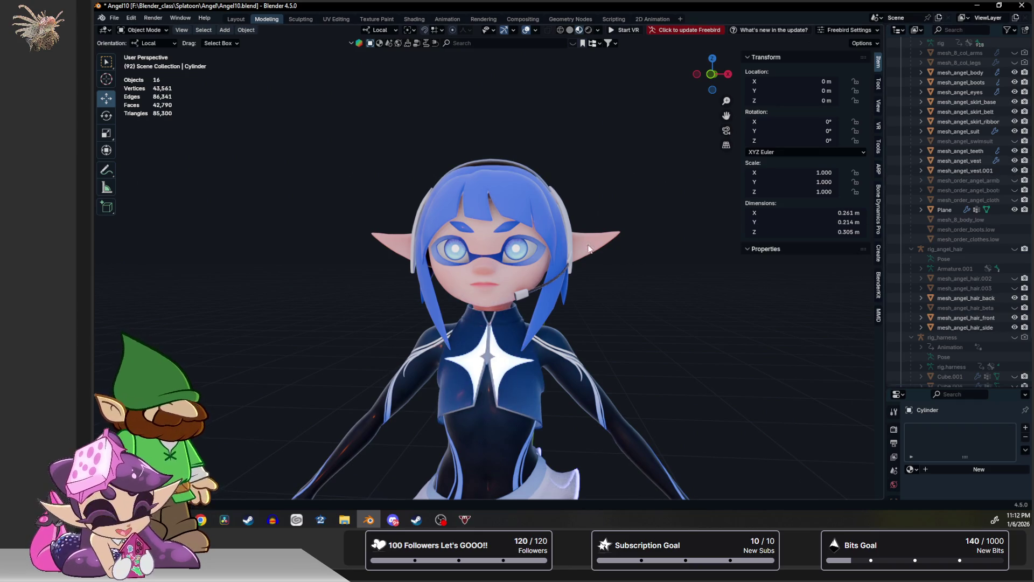
{"action": "mouse_move", "coordinate": [593, 247]}
{"action": "middle_mouse_down"}
{"action": "mouse_move", "coordinate": [605, 269]}
{"action": "mouse_move", "coordinate": [650, 141]}
{"action": "middle_mouse_up"}
{"action": "scroll", "coordinate": [619, 216], "scroll_direction": "down", "scroll_amount": 3}
{"action": "mouse_move", "coordinate": [618, 187]}
{"action": "middle_mouse_down"}
{"action": "mouse_move", "coordinate": [546, 198]}
{"action": "mouse_move", "coordinate": [629, 227]}
{"action": "mouse_move", "coordinate": [443, 230]}
{"action": "mouse_move", "coordinate": [657, 234]}
{"action": "middle_mouse_up"}
{"action": "scroll", "coordinate": [642, 228], "scroll_direction": "down", "scroll_amount": 2}
{"action": "scroll", "coordinate": [570, 239], "scroll_direction": "up", "scroll_amount": 6}
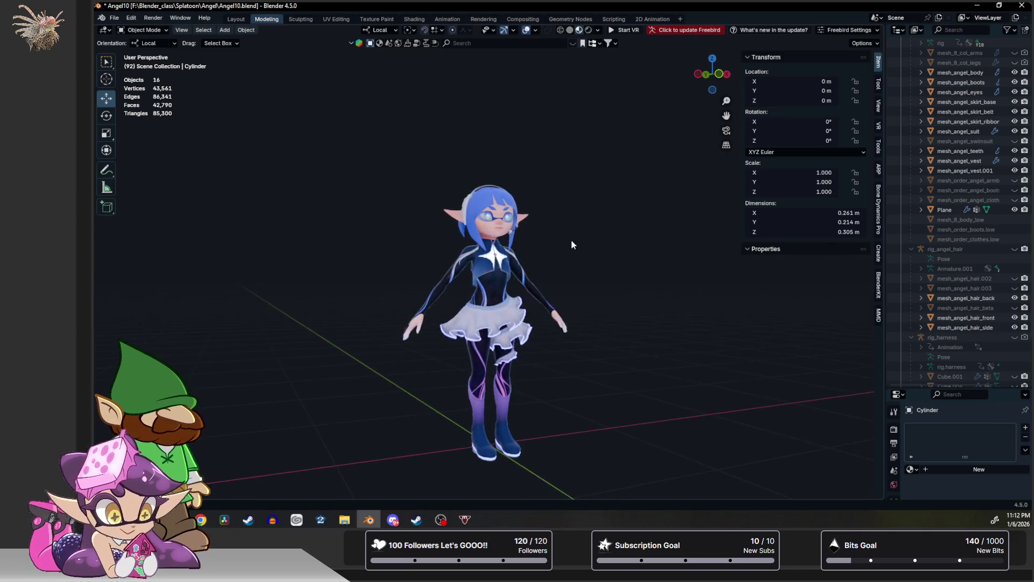
{"action": "scroll", "coordinate": [495, 240], "scroll_direction": "up", "scroll_amount": 8}
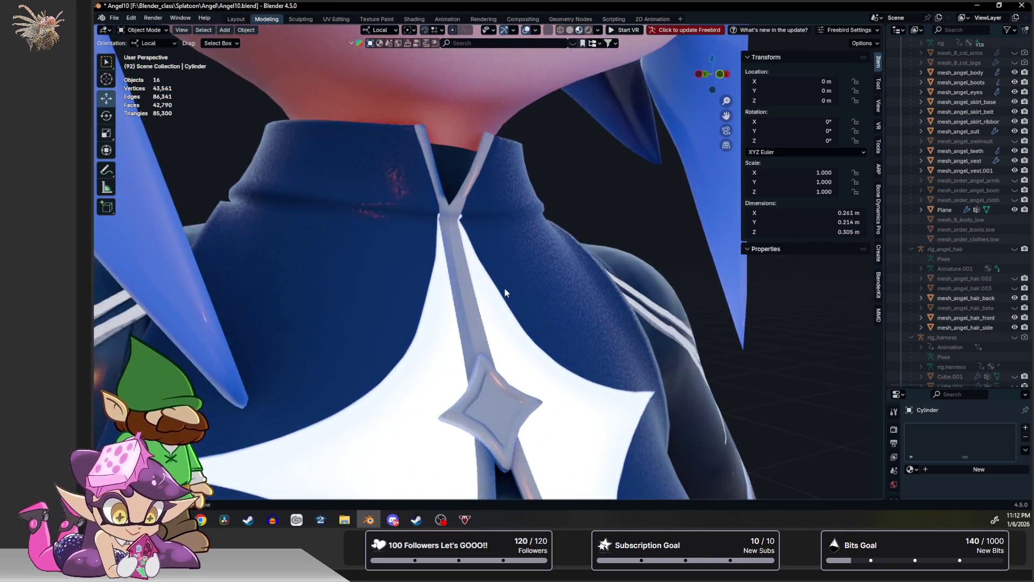
{"action": "mouse_move", "coordinate": [504, 287]}
{"action": "middle_mouse_down"}
{"action": "mouse_move", "coordinate": [535, 294]}
{"action": "mouse_move", "coordinate": [596, 218]}
{"action": "middle_mouse_up"}
{"action": "scroll", "coordinate": [555, 293], "scroll_direction": "down", "scroll_amount": 8}
{"action": "middle_click_drag", "start_coordinate": [555, 293], "coordinate": [509, 309]}
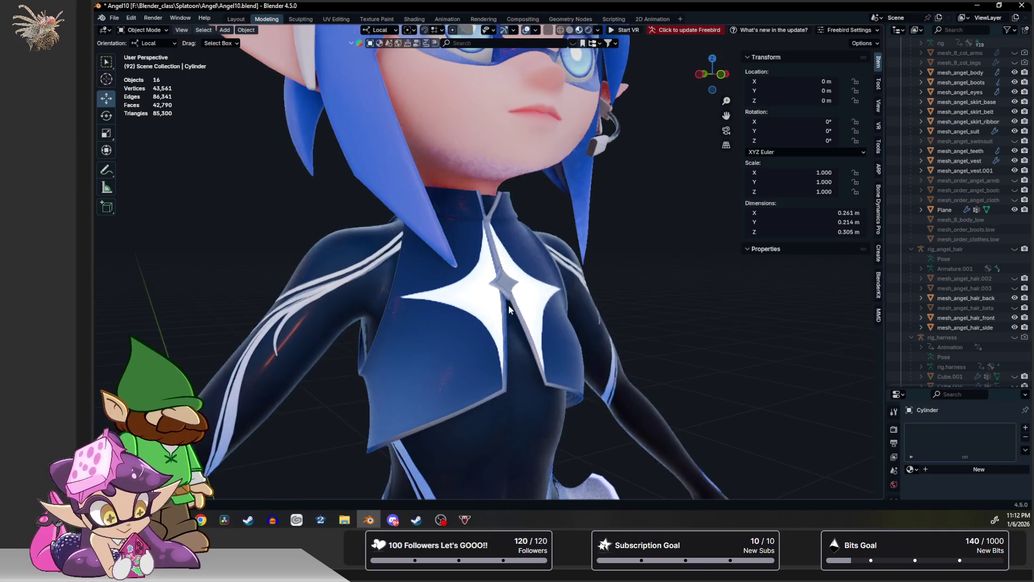
{"action": "left_click", "coordinate": [513, 361]}
Select mesh_angel_body and drag a Breath shape key to test the chest, then reset it to zero.
{"action": "left_click", "coordinate": [458, 142]}
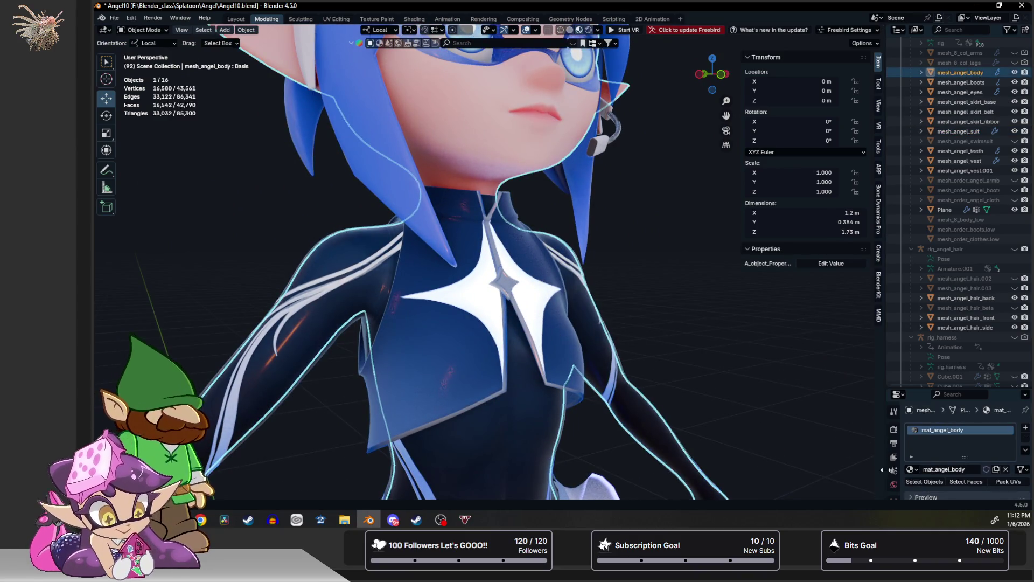
{"action": "scroll", "coordinate": [900, 442], "scroll_direction": "down", "scroll_amount": 3}
{"action": "left_click", "coordinate": [894, 475]}
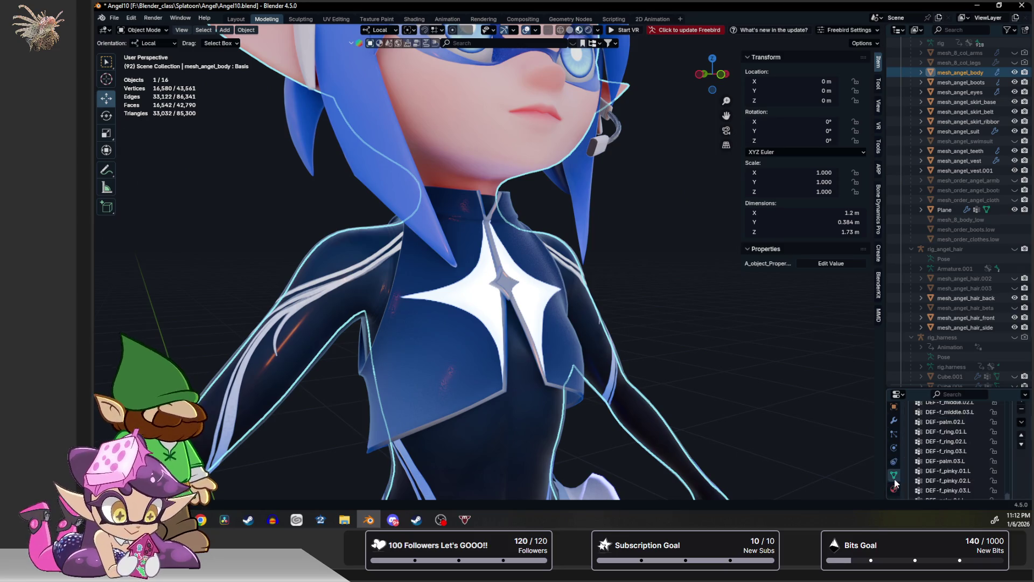
{"action": "scroll", "coordinate": [1022, 465], "scroll_direction": "down", "scroll_amount": 3}
{"action": "scroll", "coordinate": [1021, 465], "scroll_direction": "down", "scroll_amount": 3}
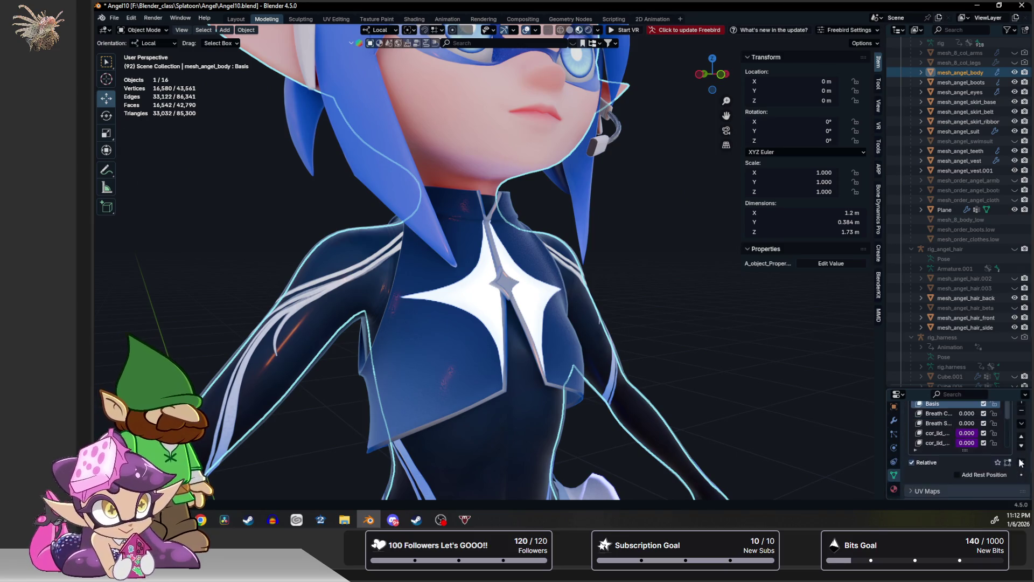
{"action": "mouse_move", "coordinate": [967, 452]}
{"action": "left_mouse_down"}
{"action": "mouse_move", "coordinate": [988, 452]}
{"action": "mouse_move", "coordinate": [977, 453]}
{"action": "left_mouse_up"}
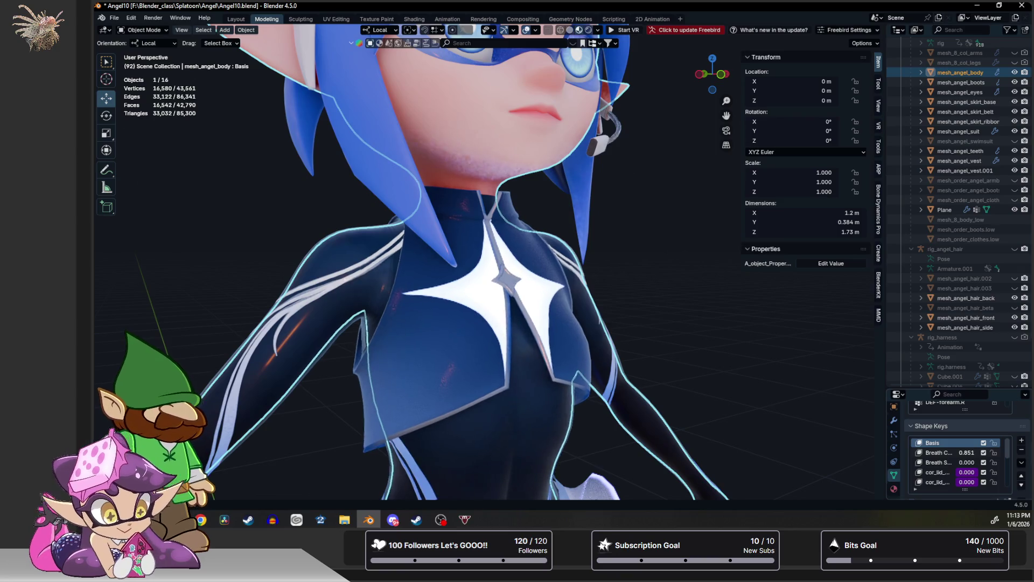
{"action": "scroll", "coordinate": [742, 393], "scroll_direction": "down", "scroll_amount": 3}
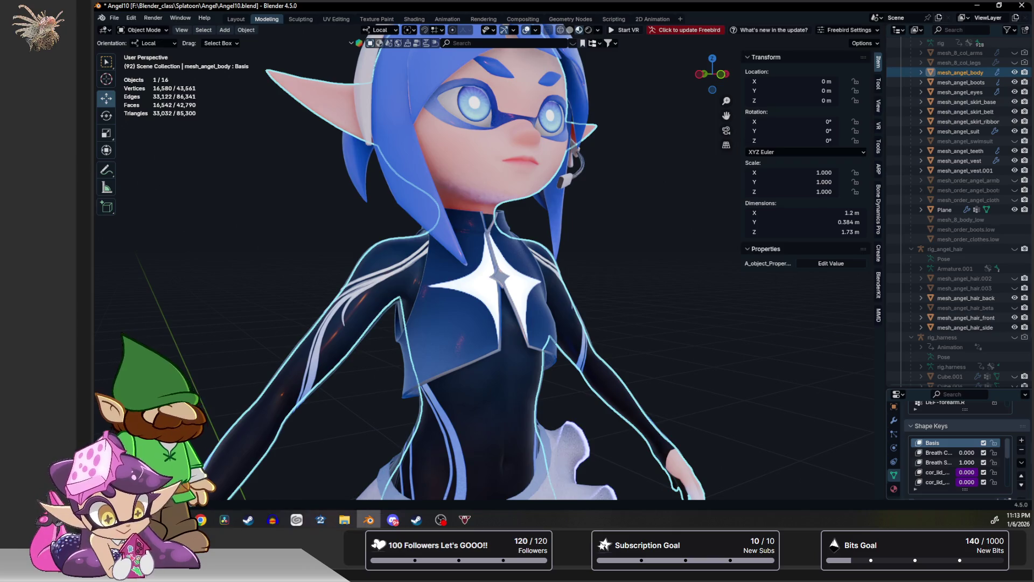
{"action": "scroll", "coordinate": [666, 344], "scroll_direction": "down", "scroll_amount": 4}
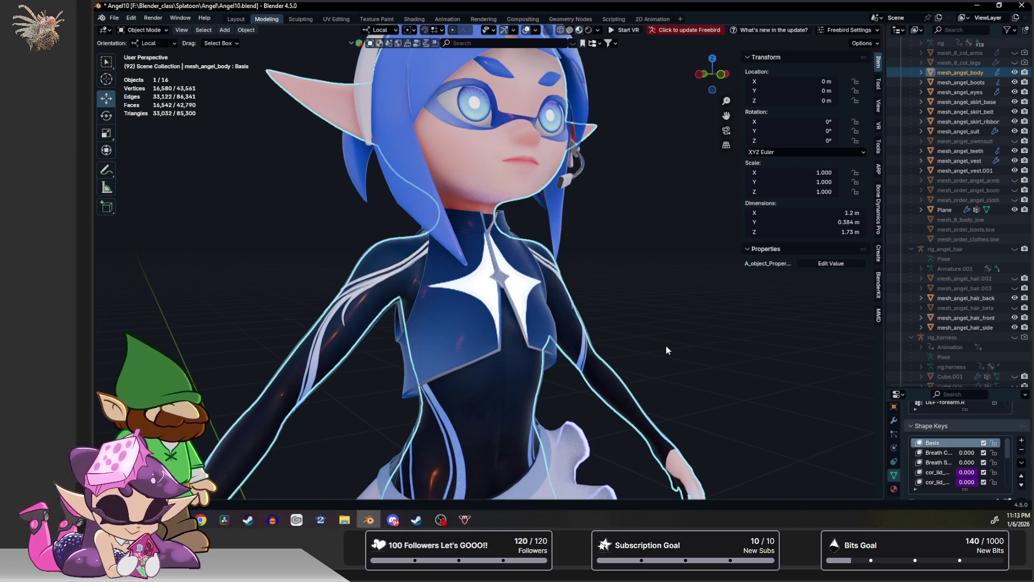
Deselect the body and orbit to view Angel from other angles.
{"action": "mouse_move", "coordinate": [641, 312]}
{"action": "middle_mouse_down"}
{"action": "mouse_move", "coordinate": [539, 291]}
{"action": "mouse_move", "coordinate": [555, 270]}
{"action": "mouse_move", "coordinate": [538, 341]}
{"action": "mouse_move", "coordinate": [509, 337]}
{"action": "mouse_move", "coordinate": [652, 360]}
{"action": "mouse_move", "coordinate": [650, 348]}
{"action": "middle_mouse_up"}
{"action": "left_click", "coordinate": [591, 283]}
{"action": "mouse_move", "coordinate": [590, 284]}
{"action": "middle_mouse_down"}
{"action": "mouse_move", "coordinate": [611, 264]}
{"action": "mouse_move", "coordinate": [545, 294]}
{"action": "mouse_move", "coordinate": [576, 291]}
{"action": "middle_mouse_up"}
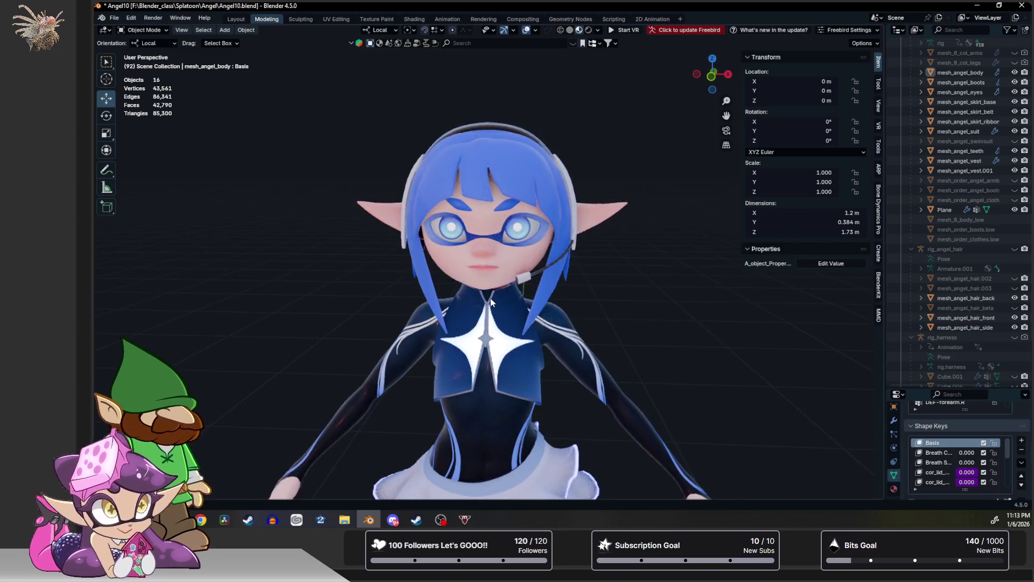
{"action": "left_click", "coordinate": [711, 75]}
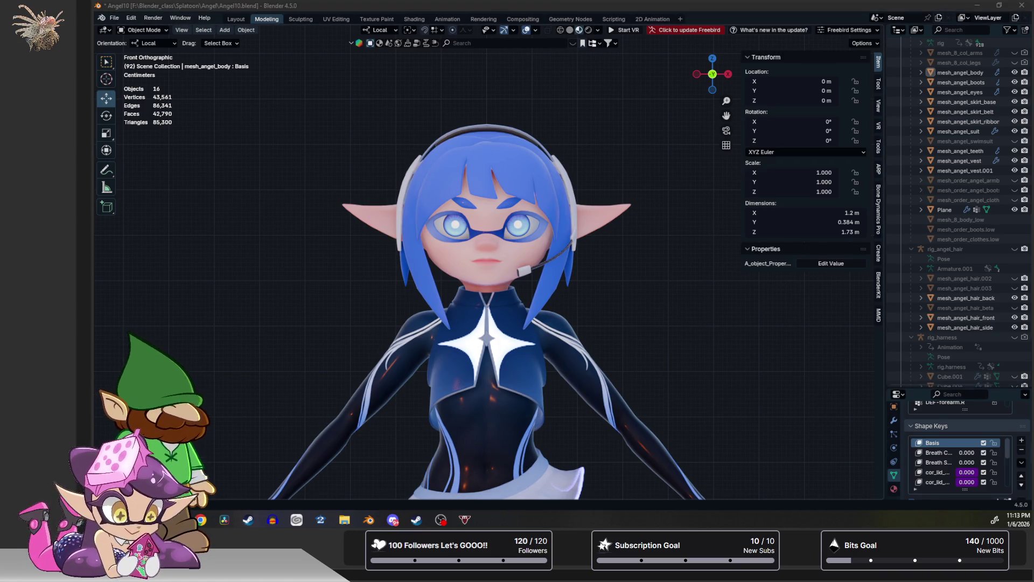
{"action": "key", "text": "super+shift+s"}
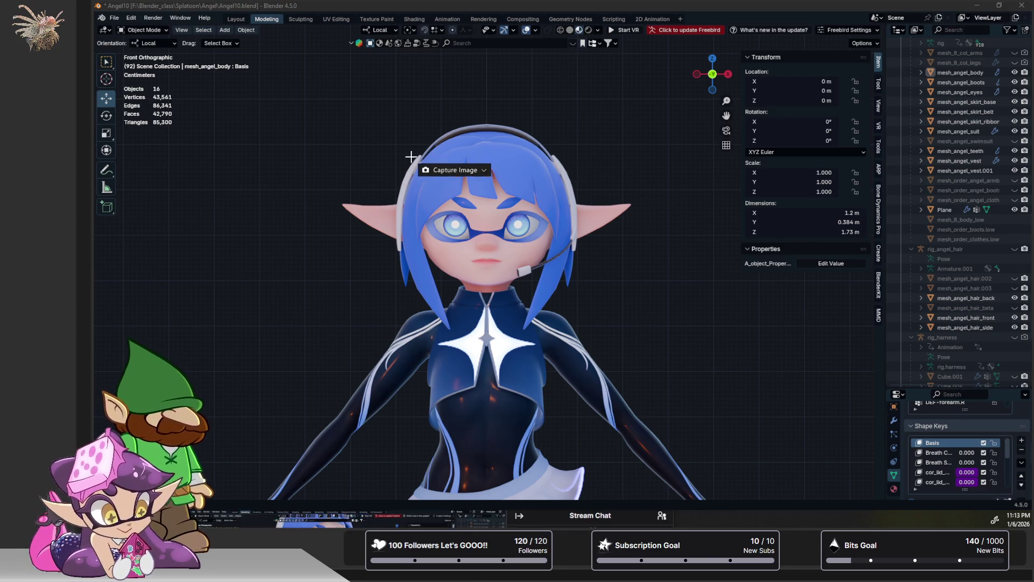
{"action": "mouse_move", "coordinate": [323, 104]}
{"action": "left_mouse_down"}
{"action": "mouse_move", "coordinate": [733, 462]}
{"action": "mouse_move", "coordinate": [650, 420]}
{"action": "left_mouse_up"}
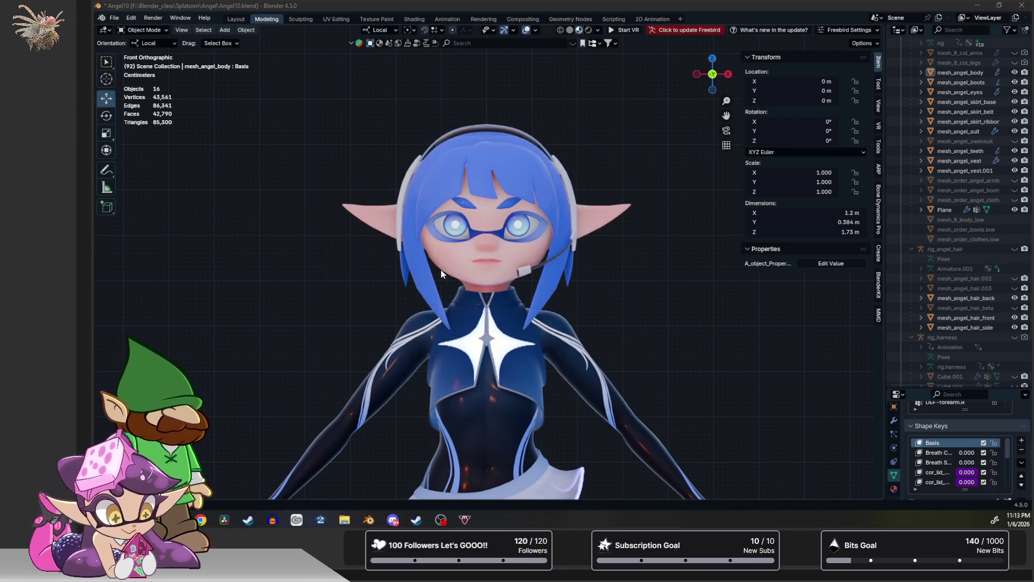
{"action": "left_click", "coordinate": [399, 272]}
{"action": "middle_click_drag", "start_coordinate": [398, 271], "coordinate": [454, 269]}
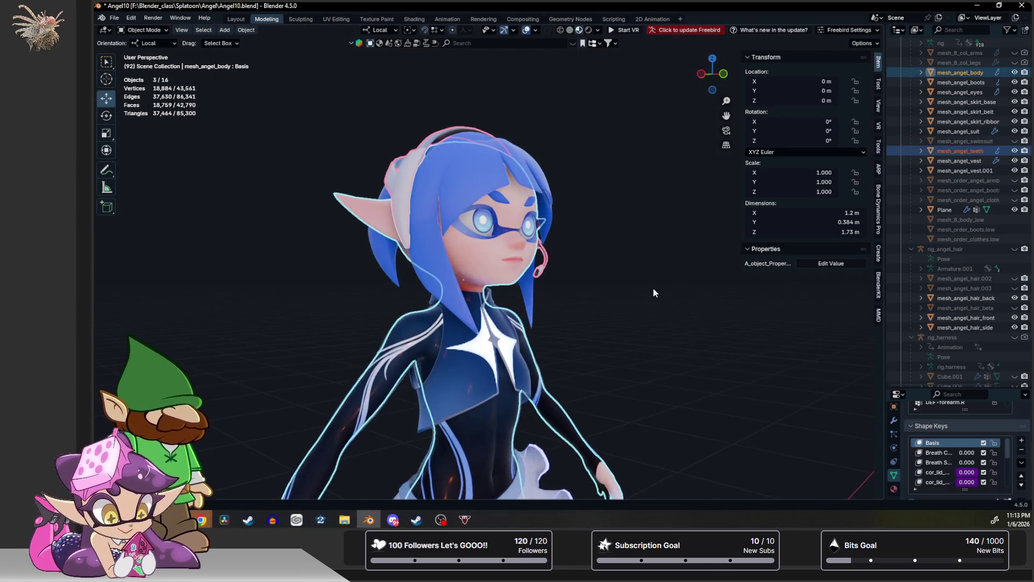
{"action": "left_click", "coordinate": [567, 315]}
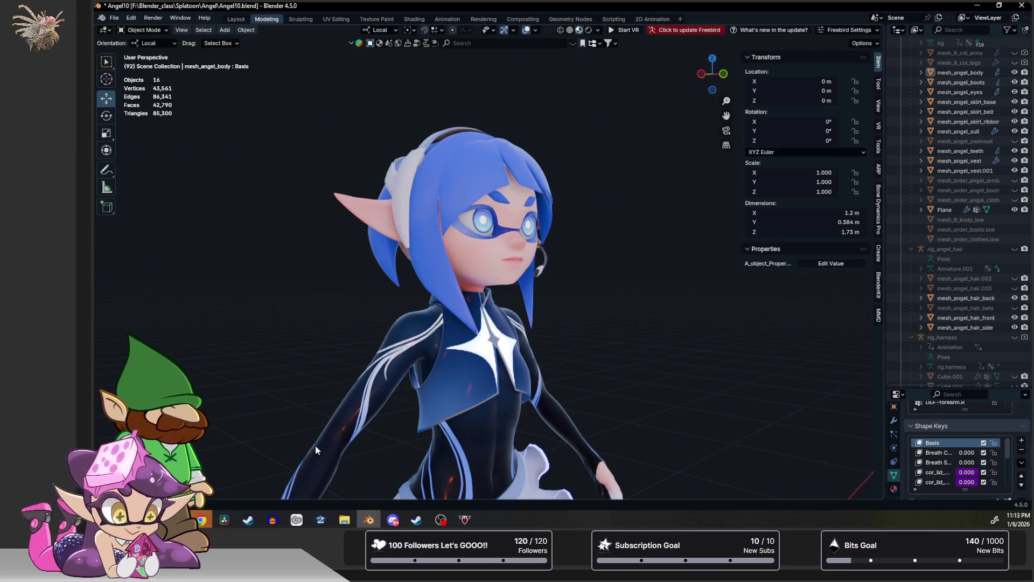
{"action": "key", "text": "super"}
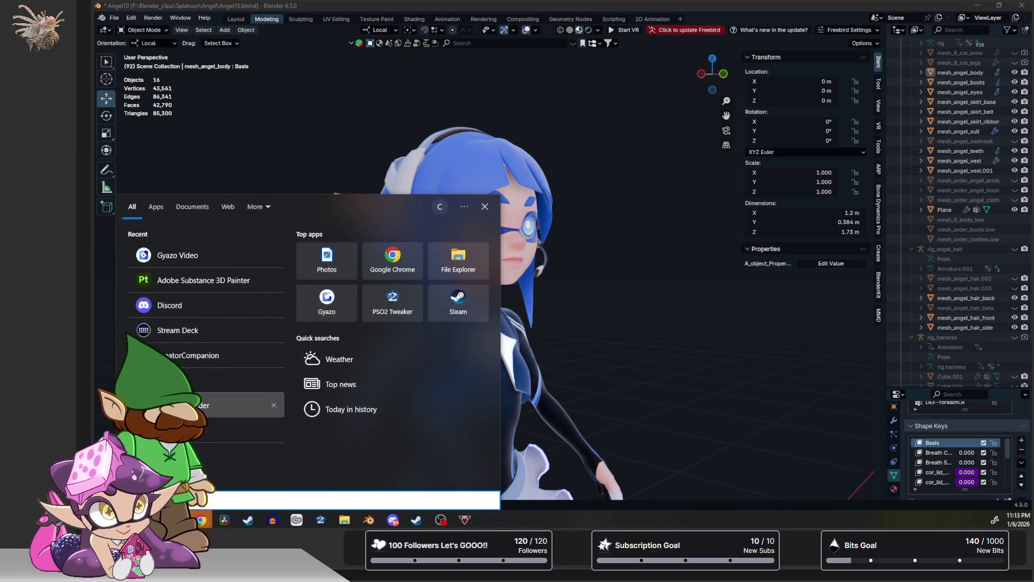
{"action": "left_click", "coordinate": [173, 405]}
{"action": "left_click_drag", "start_coordinate": [316, 106], "coordinate": [576, 390]}
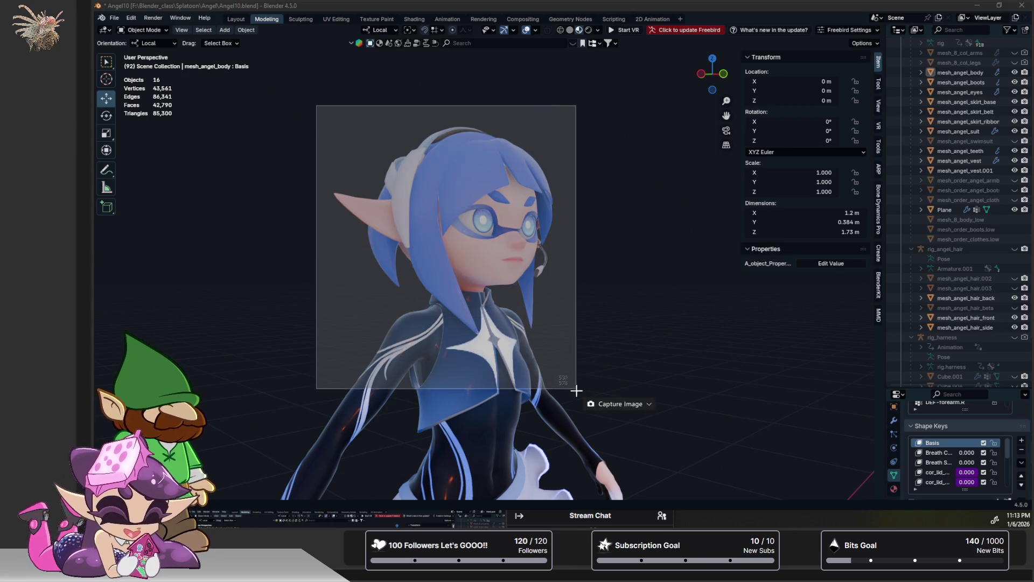
{"action": "left_click", "coordinate": [597, 404]}
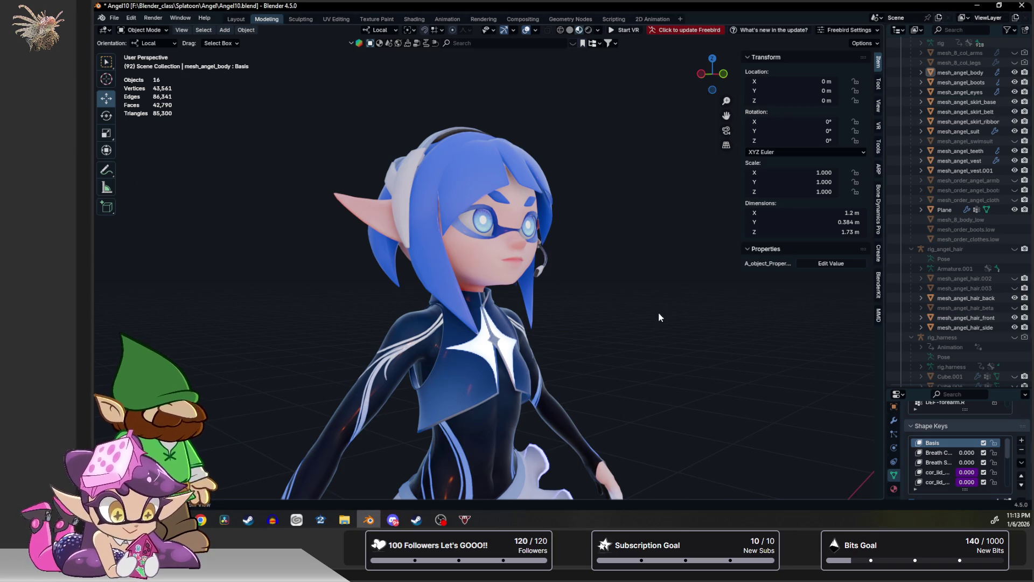
{"action": "mouse_move", "coordinate": [659, 312]}
{"action": "middle_mouse_down"}
{"action": "mouse_move", "coordinate": [517, 327]}
{"action": "mouse_move", "coordinate": [544, 325]}
{"action": "mouse_move", "coordinate": [465, 321]}
{"action": "mouse_move", "coordinate": [425, 283]}
{"action": "mouse_move", "coordinate": [251, 238]}
{"action": "mouse_move", "coordinate": [242, 226]}
{"action": "mouse_move", "coordinate": [318, 272]}
{"action": "mouse_move", "coordinate": [431, 287]}
{"action": "middle_mouse_up"}
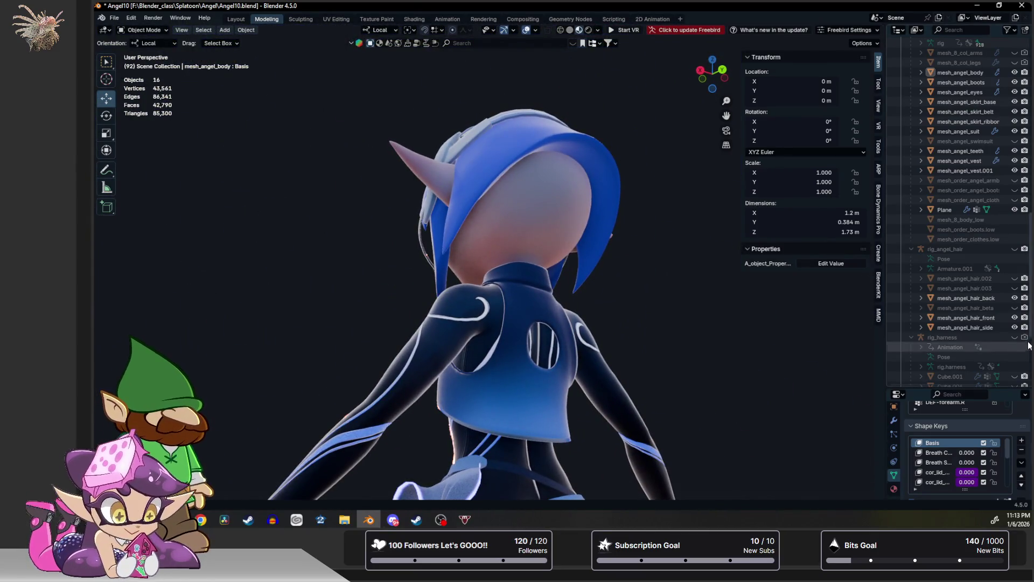
Unhide mesh_angel_hair.002 and .003 and assign mat_angel_hair to mesh_angel_hair.002.
{"action": "left_click_drag", "start_coordinate": [1015, 288], "coordinate": [1015, 278]}
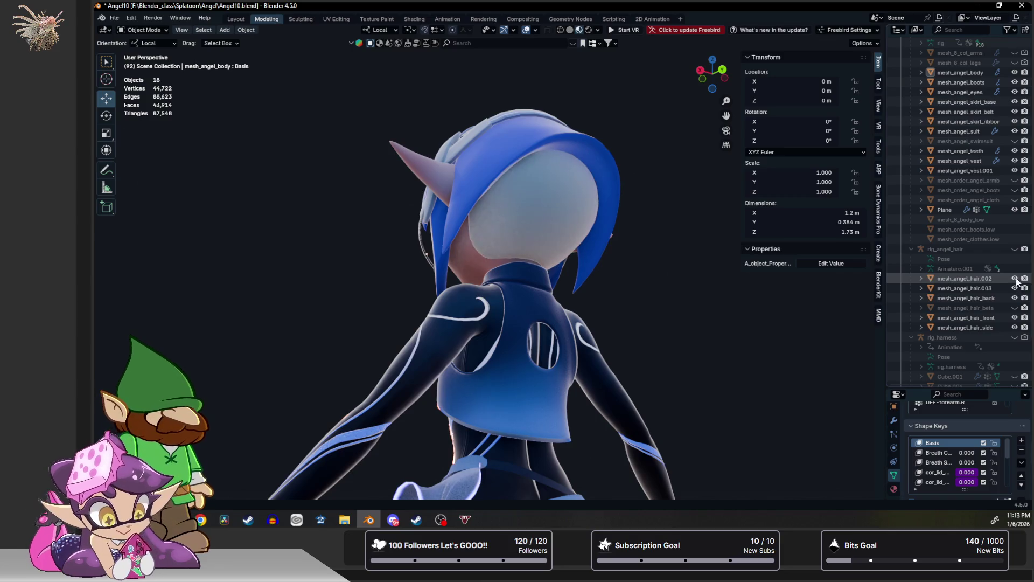
{"action": "left_click", "coordinate": [537, 210]}
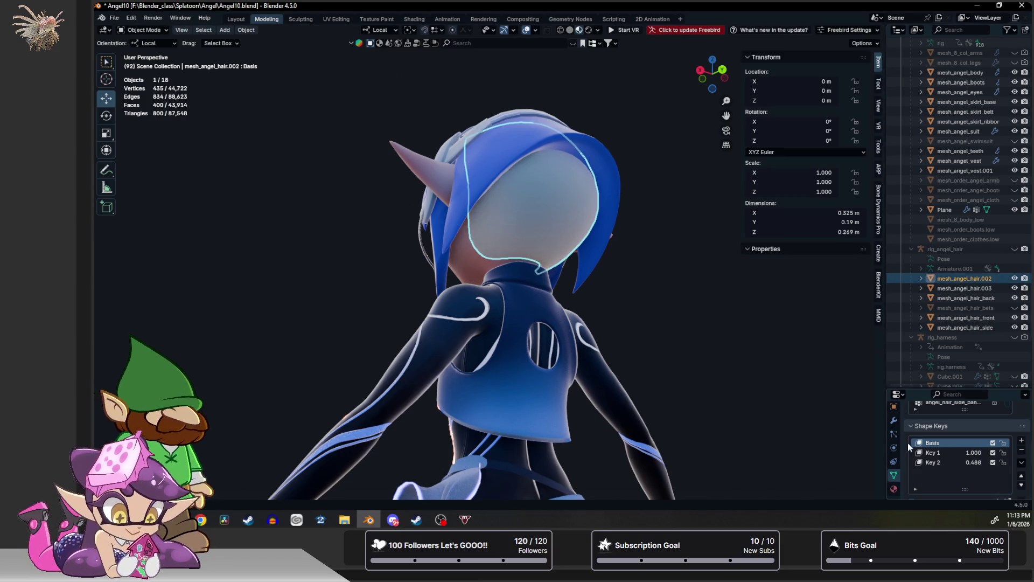
{"action": "left_click", "coordinate": [894, 489]}
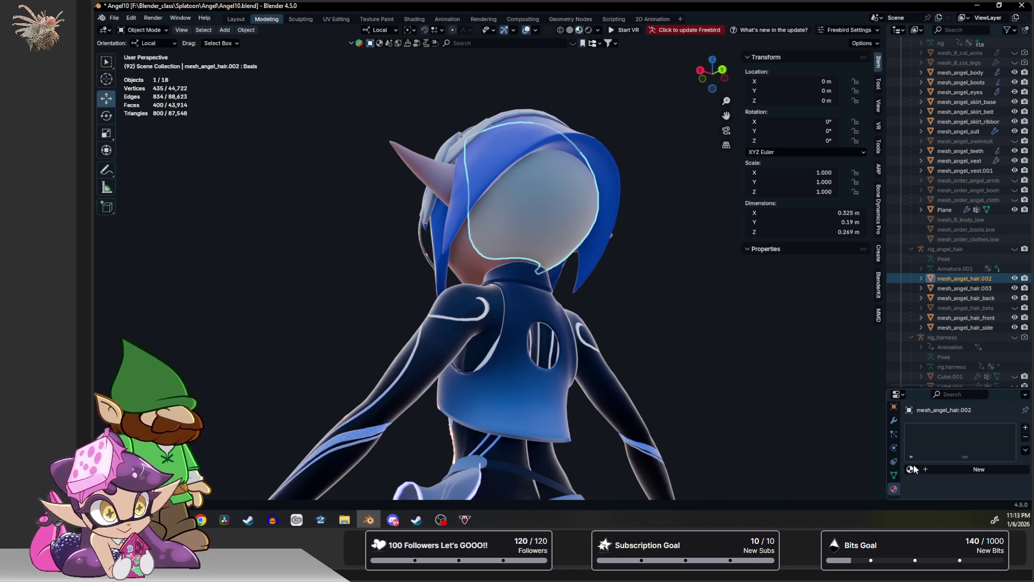
{"action": "left_click", "coordinate": [913, 468]}
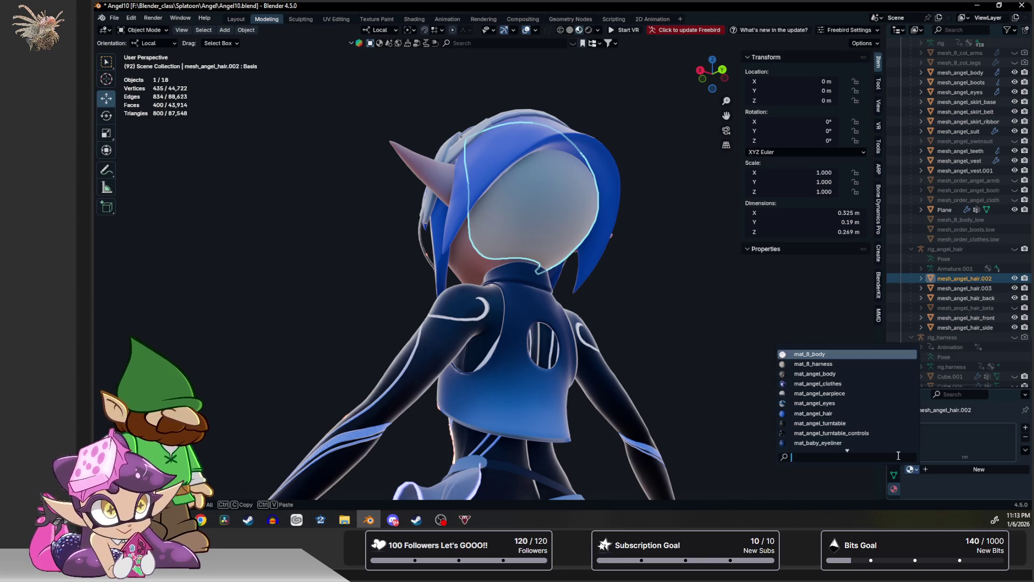
{"action": "left_click", "coordinate": [857, 415]}
Deselect the hair piece and orbit to check the now-blue back of the head.
{"action": "left_click", "coordinate": [678, 288]}
{"action": "mouse_move", "coordinate": [675, 289]}
{"action": "middle_mouse_down"}
{"action": "mouse_move", "coordinate": [647, 295]}
{"action": "mouse_move", "coordinate": [826, 309]}
{"action": "mouse_move", "coordinate": [653, 296]}
{"action": "mouse_move", "coordinate": [577, 277]}
{"action": "mouse_move", "coordinate": [531, 300]}
{"action": "middle_mouse_up"}
{"action": "scroll", "coordinate": [579, 276], "scroll_direction": "up", "scroll_amount": 2}
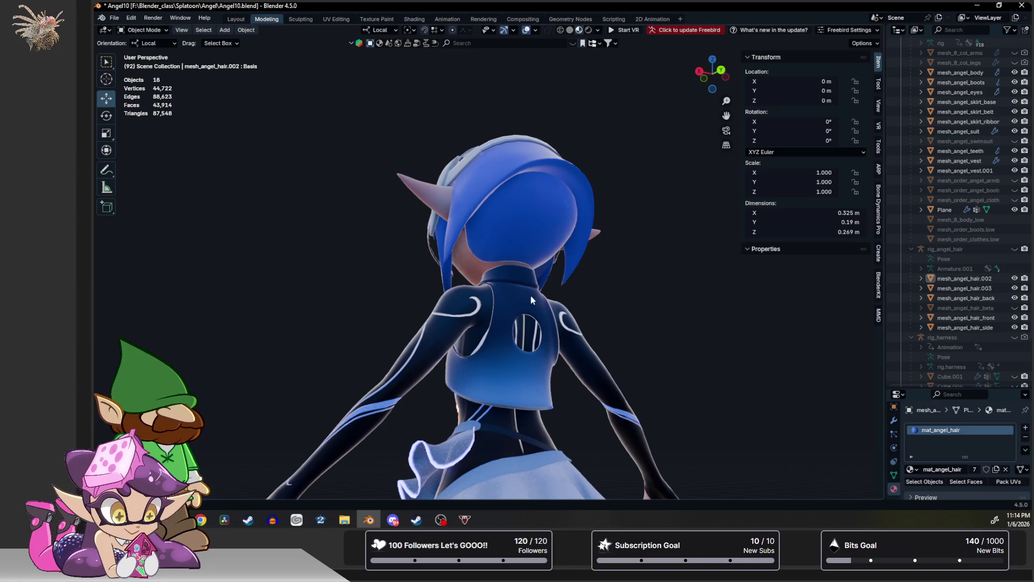
{"action": "key", "text": "super+s"}
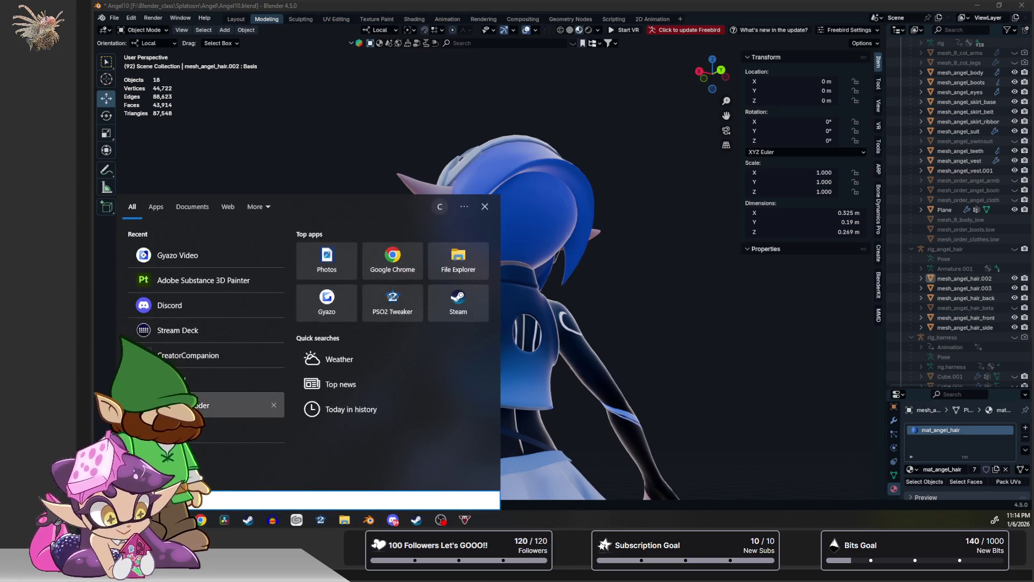
{"action": "left_click", "coordinate": [327, 301]}
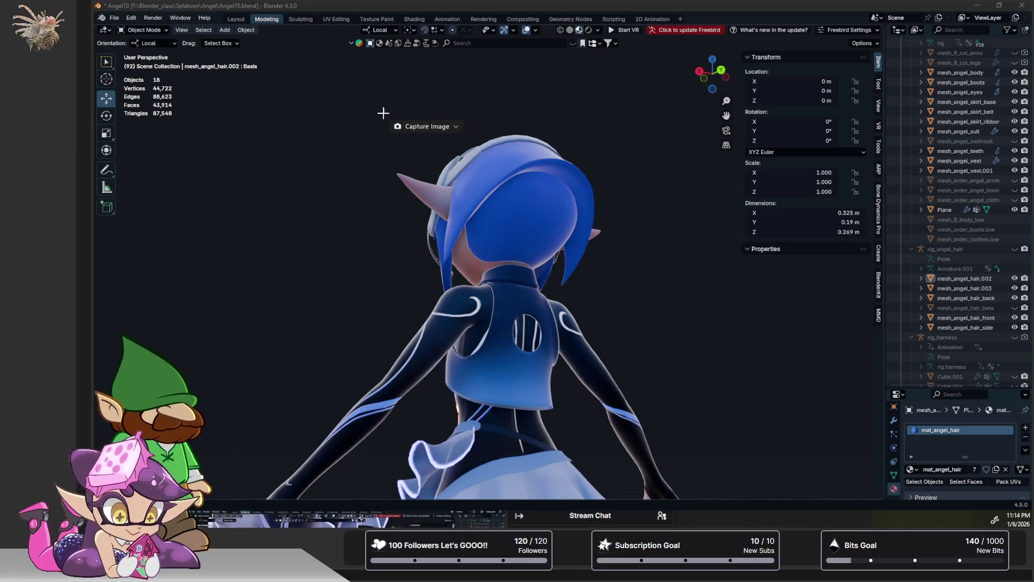
{"action": "left_click_drag", "start_coordinate": [384, 108], "coordinate": [617, 357]}
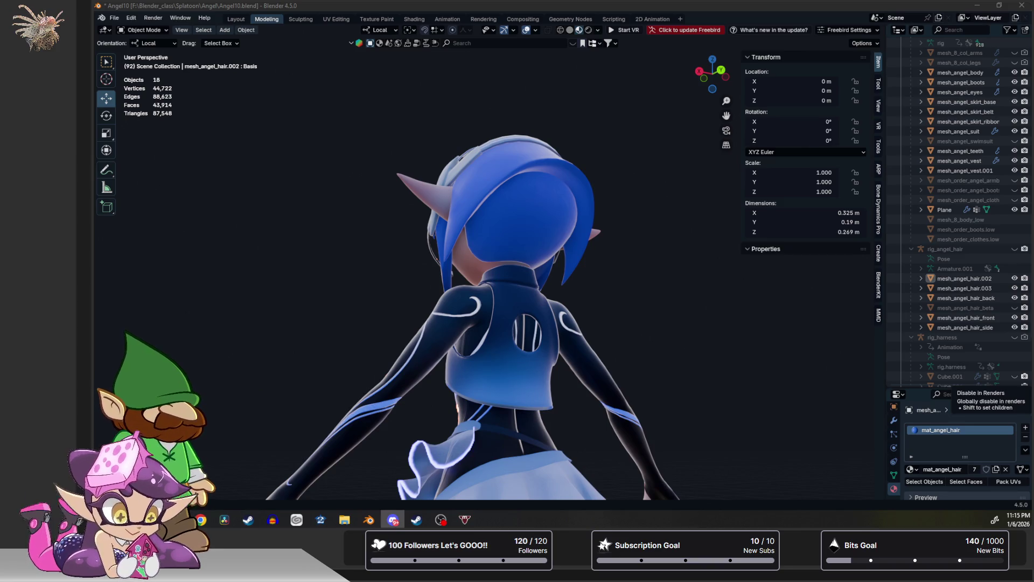
Turn to the face, select the front bangs mesh_angel_hair.003 and hide it.
{"action": "middle_click_drag", "start_coordinate": [271, 213], "coordinate": [488, 253]}
{"action": "scroll", "coordinate": [487, 259], "scroll_direction": "up", "scroll_amount": 6}
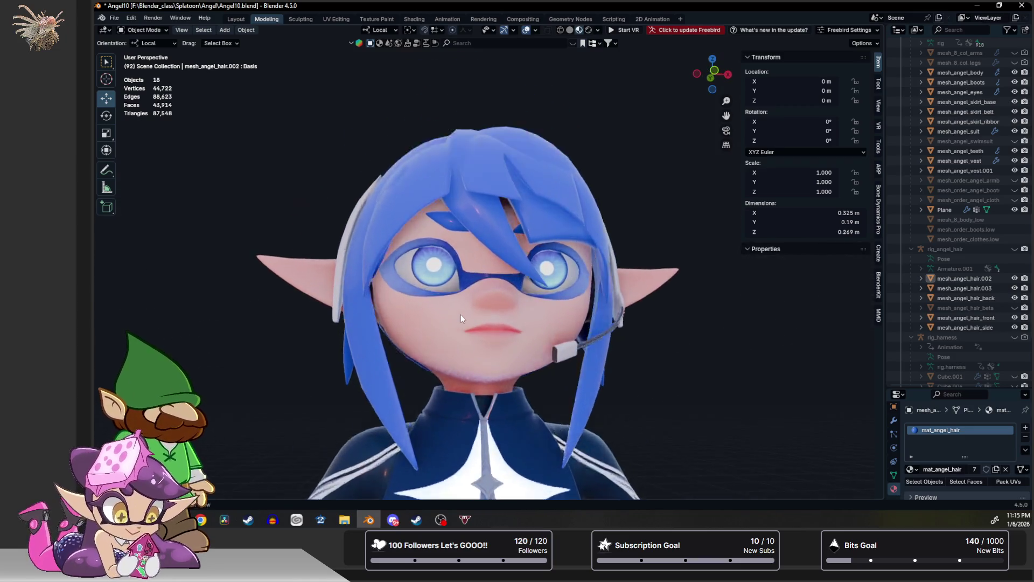
{"action": "scroll", "coordinate": [463, 312], "scroll_direction": "up", "scroll_amount": 5}
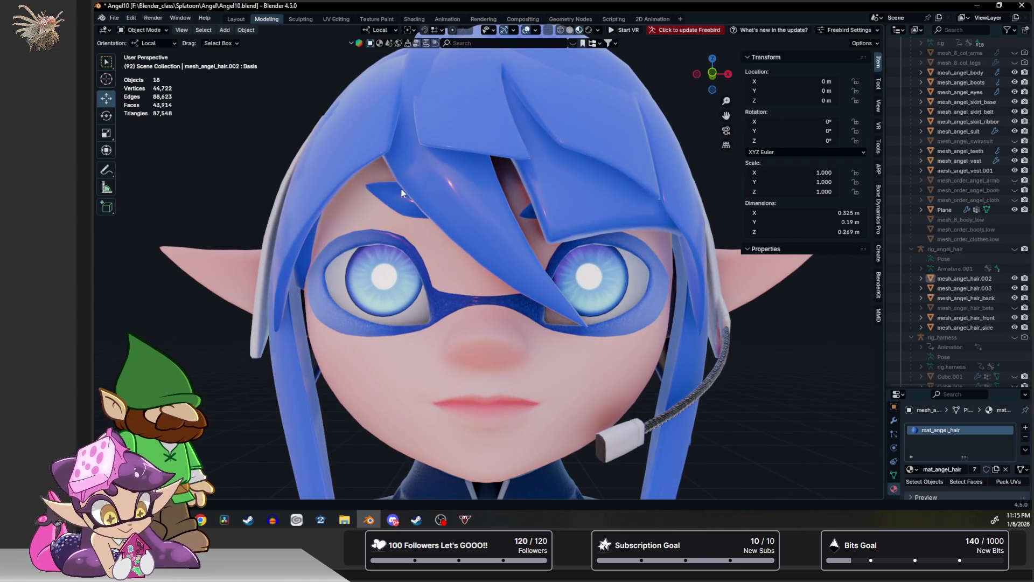
{"action": "left_click", "coordinate": [401, 193]}
{"action": "left_click", "coordinate": [457, 205]}
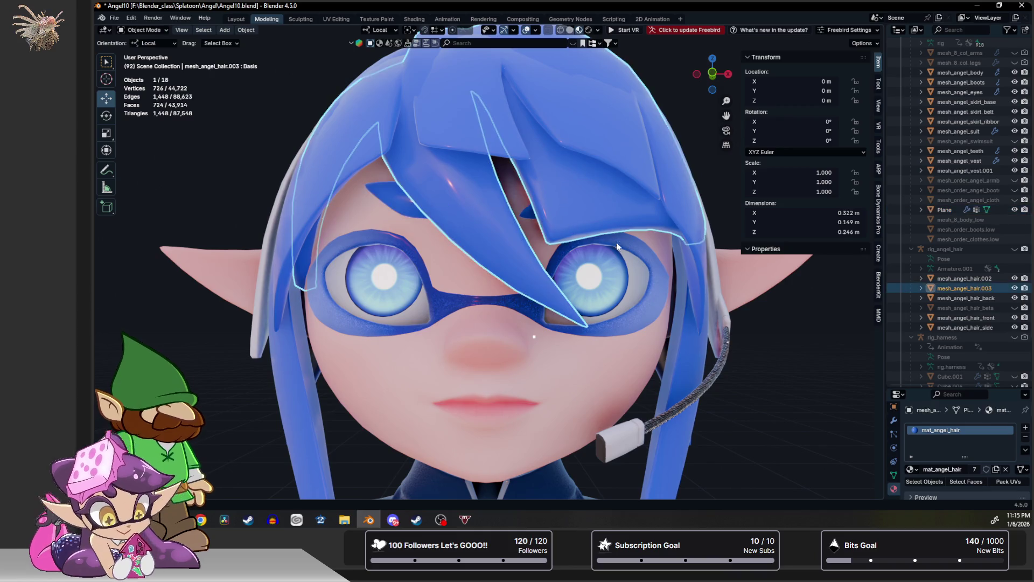
{"action": "left_click", "coordinate": [1014, 288]}
Select the eyebrow Plane and orbit between front and three-quarter views to inspect it.
{"action": "mouse_move", "coordinate": [493, 252]}
{"action": "middle_mouse_down"}
{"action": "mouse_move", "coordinate": [389, 228]}
{"action": "mouse_move", "coordinate": [435, 215]}
{"action": "middle_mouse_up"}
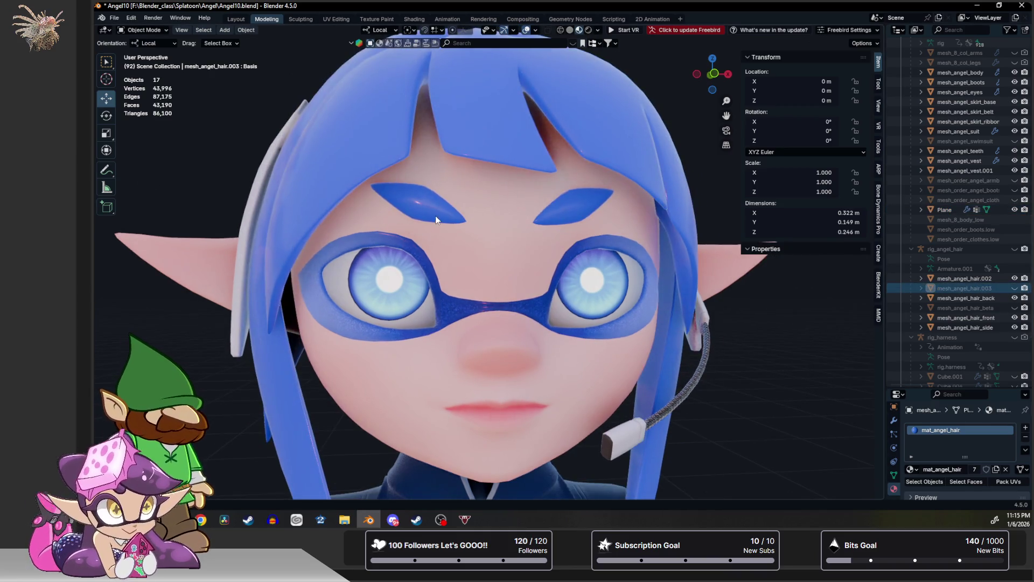
{"action": "left_click", "coordinate": [435, 216]}
{"action": "scroll", "coordinate": [436, 221], "scroll_direction": "down", "scroll_amount": 3}
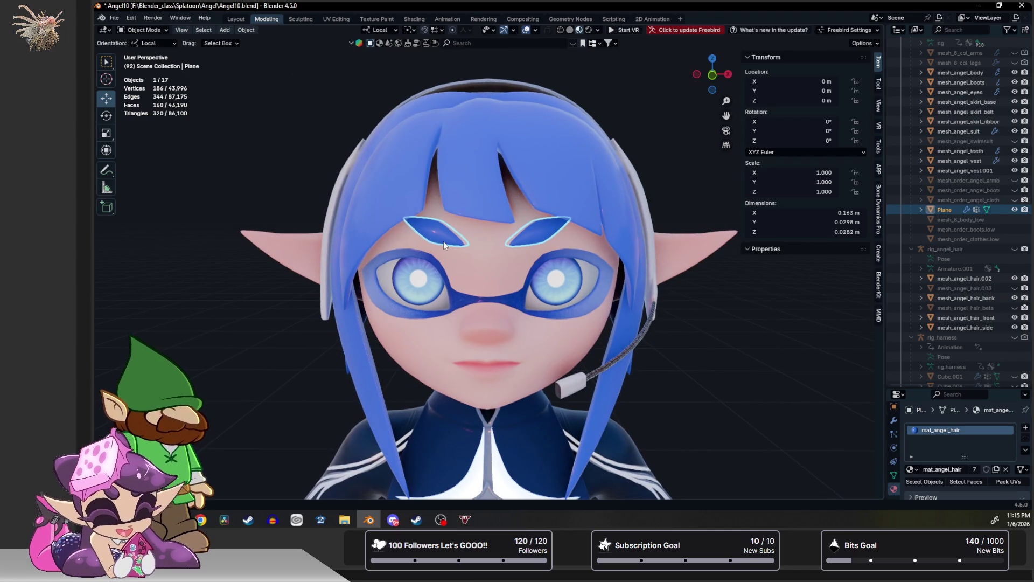
{"action": "scroll", "coordinate": [444, 242], "scroll_direction": "down", "scroll_amount": 4}
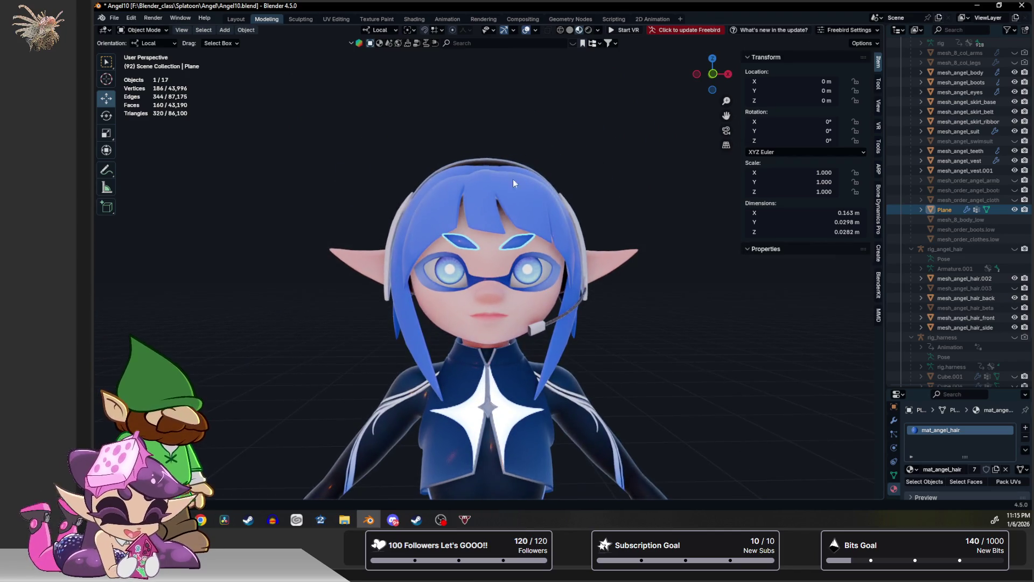
{"action": "left_click", "coordinate": [596, 131]}
{"action": "middle_click_drag", "start_coordinate": [596, 133], "coordinate": [521, 127]}
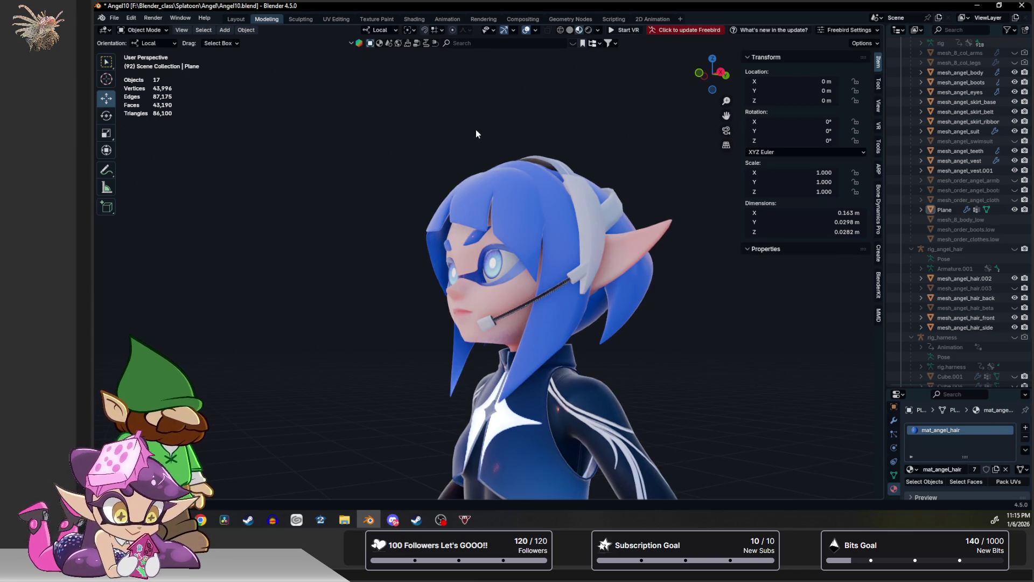
{"action": "middle_click_drag", "start_coordinate": [475, 134], "coordinate": [533, 146]}
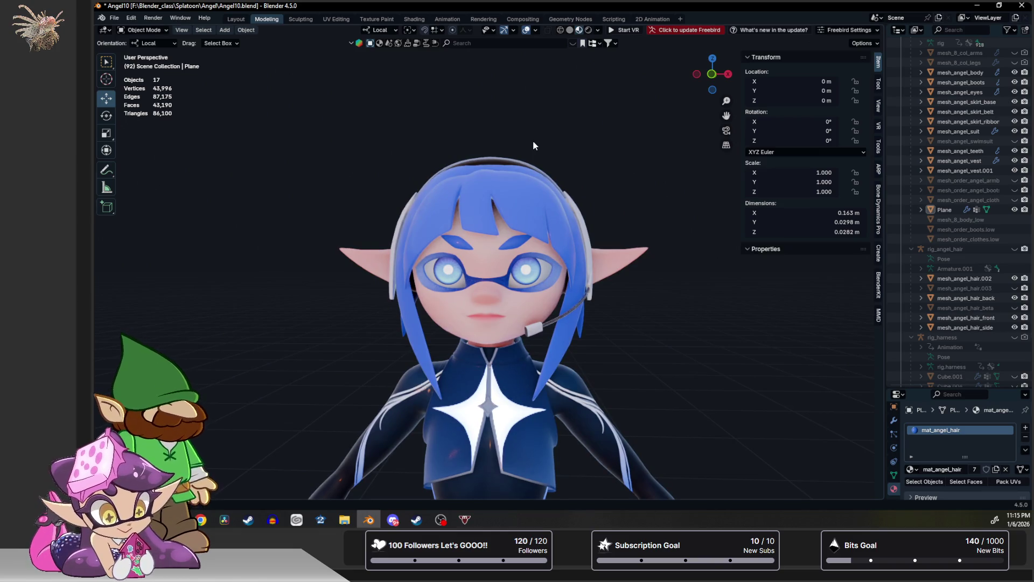